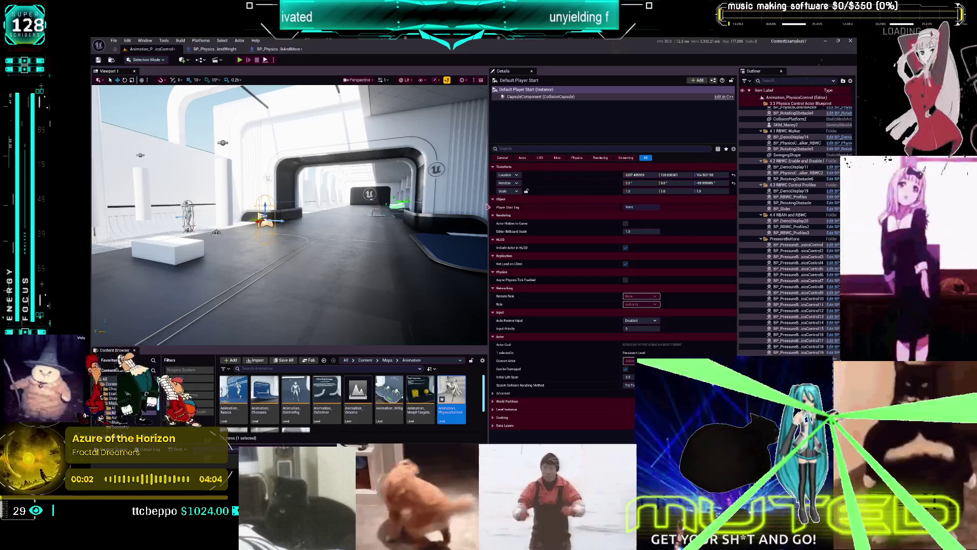
Browse the blend-weight walker Blueprint's EventGraph to the Event Tick and Blend Weight Slider nodes.
left_click(227, 51)
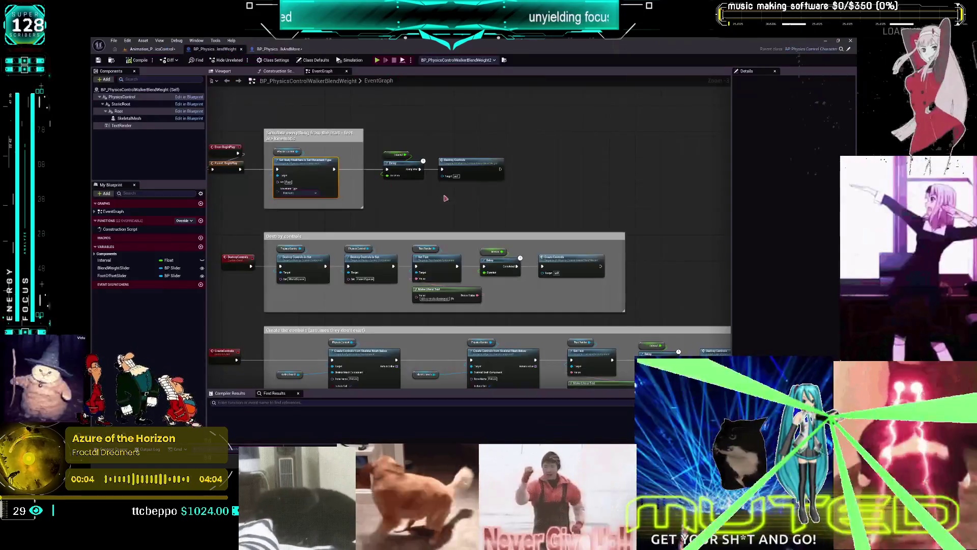
left_click_drag(569, 287, 560, 147)
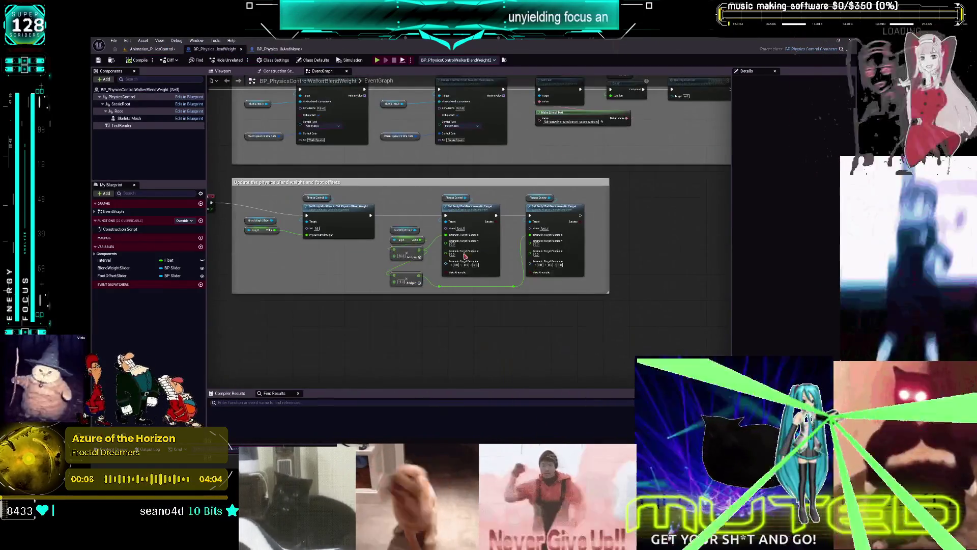
scroll(432, 251, "up", 2)
left_click_drag(377, 203, 522, 184)
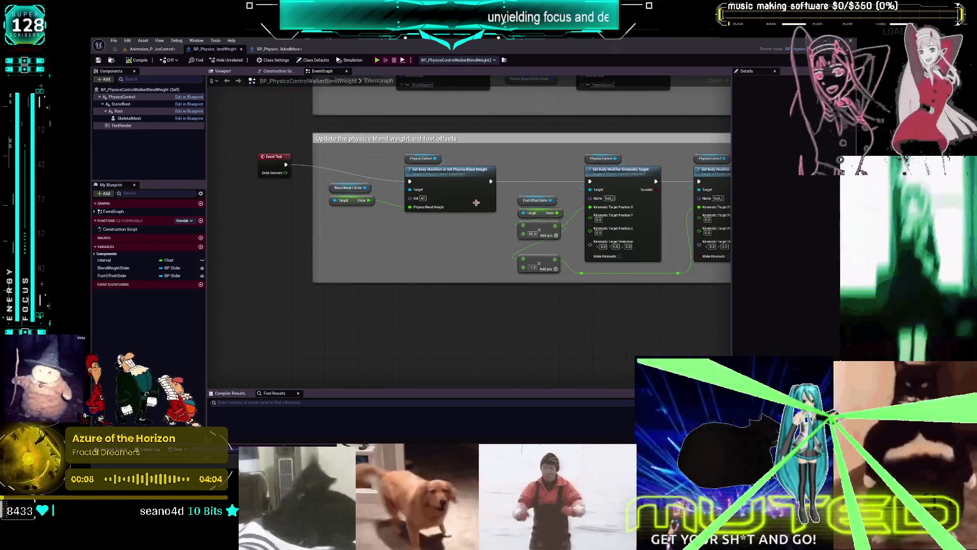
Inspect its CreateControls section and World Space Control Data variable, then close the Blueprint.
left_click(164, 51)
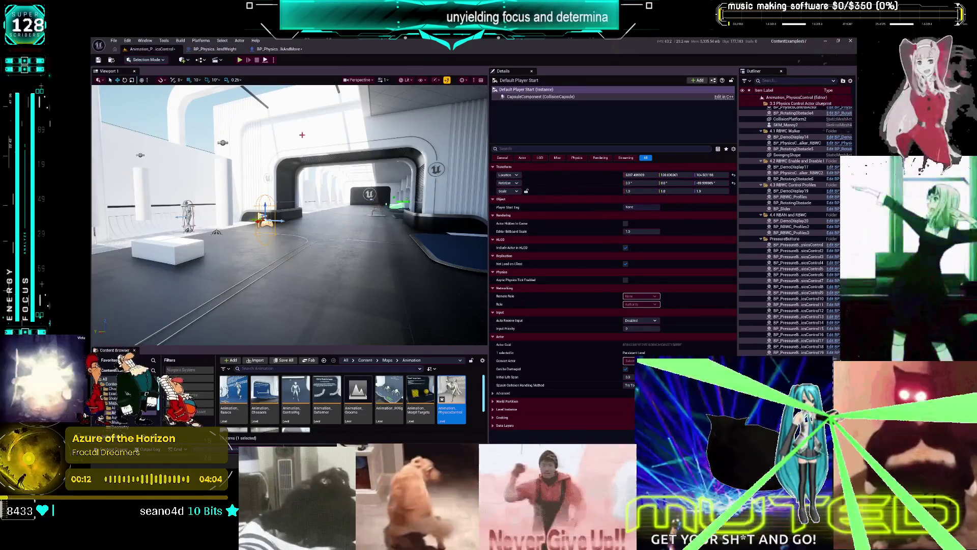
left_click(214, 49)
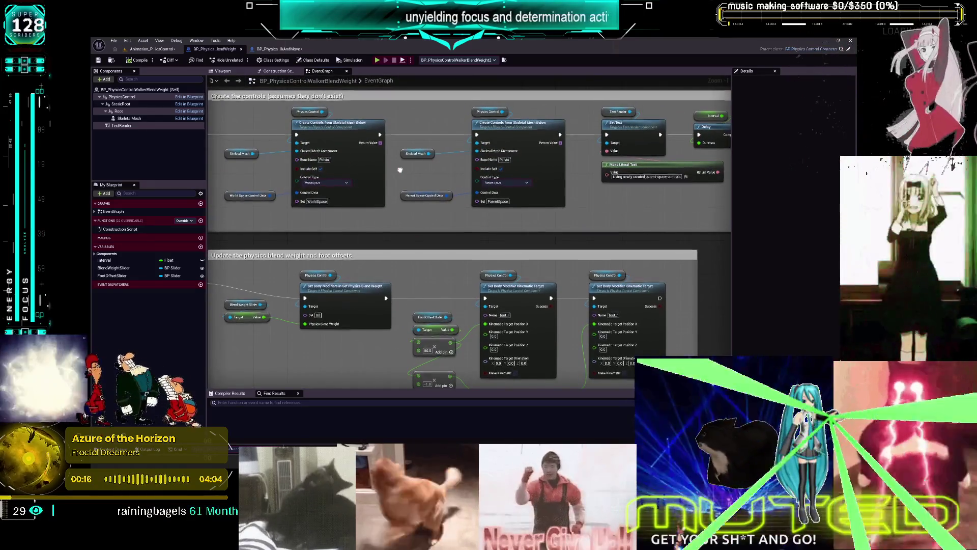
mouse_move(397, 170)
left_mouse_down()
mouse_move(378, 199)
mouse_move(409, 228)
left_mouse_up()
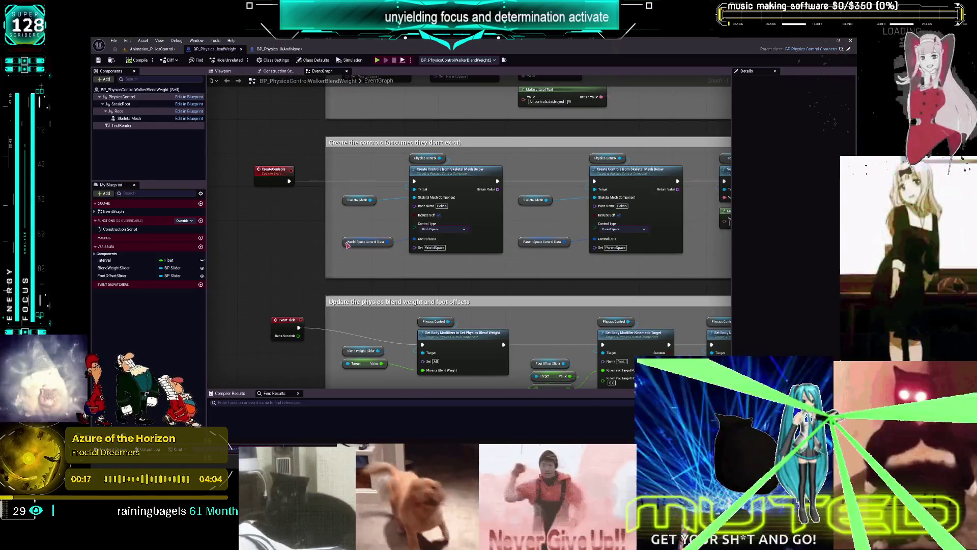
left_click(355, 243)
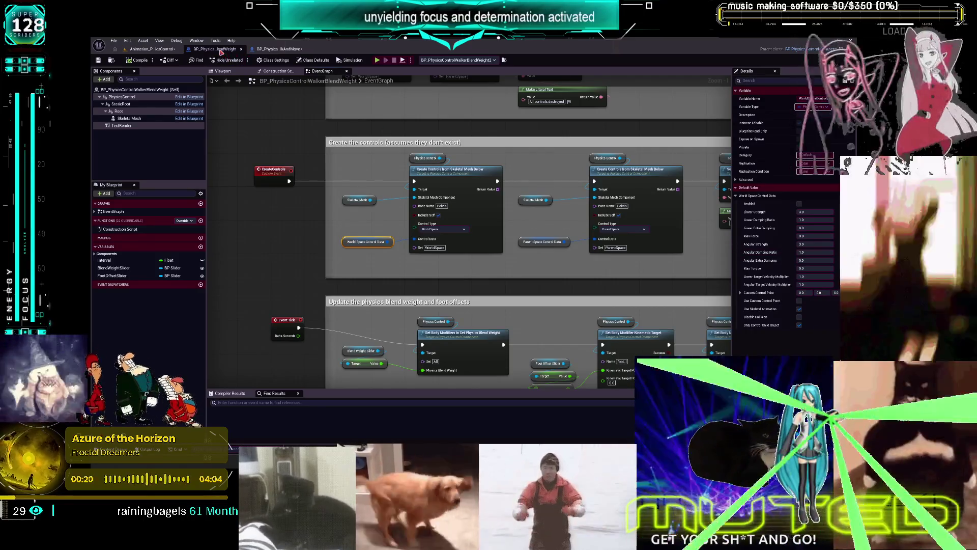
left_click(241, 49)
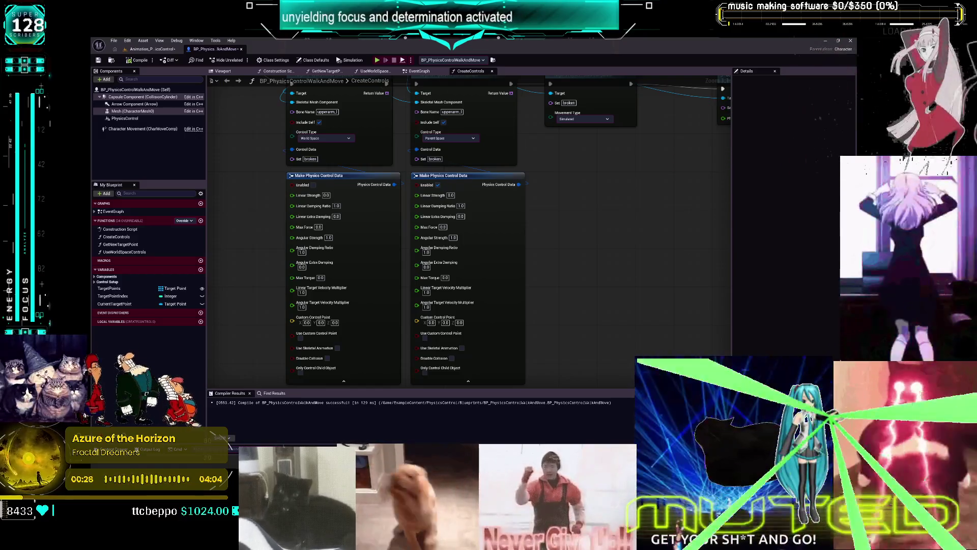
Set the first Make Physics Control Data node's Linear and Angular Strength to 3.
left_click(379, 229)
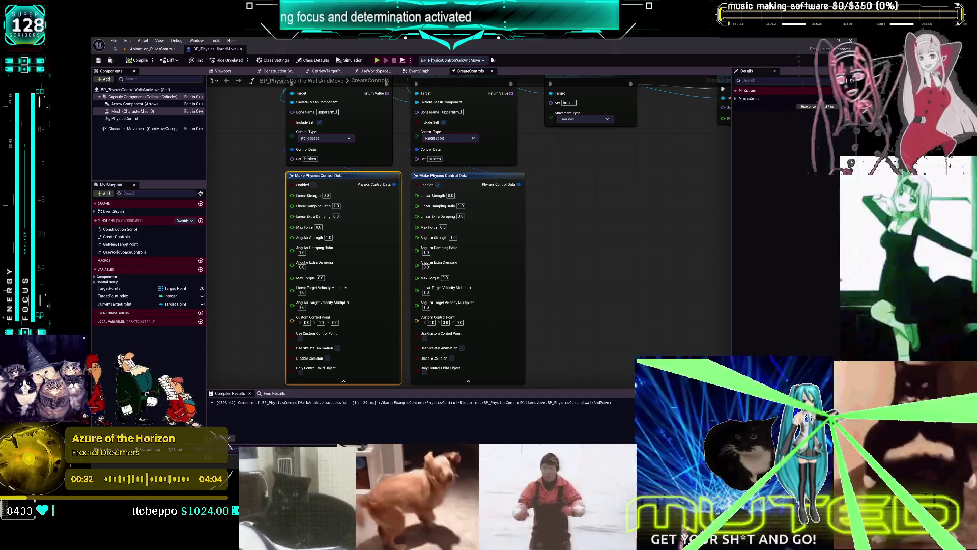
left_click(325, 196)
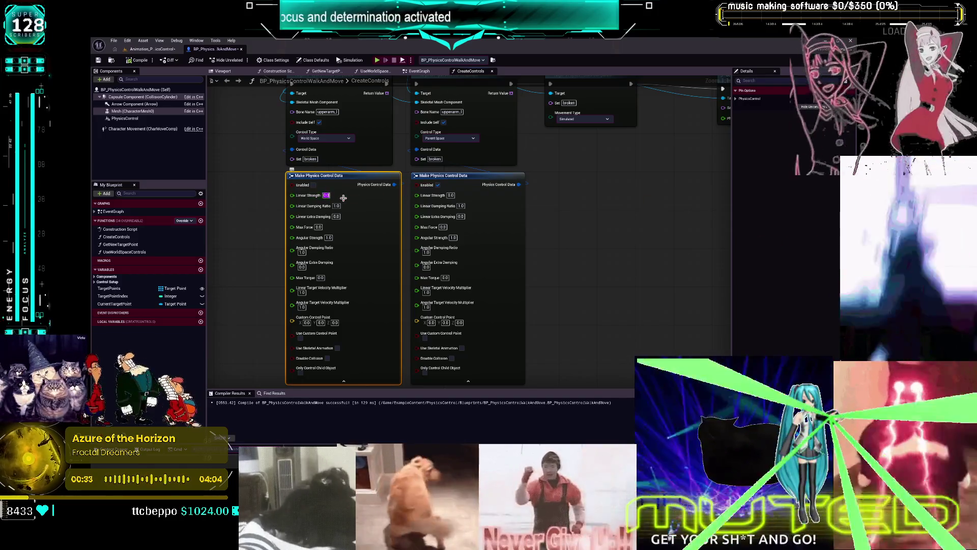
type("3")
key("Tab")
key("Tab")
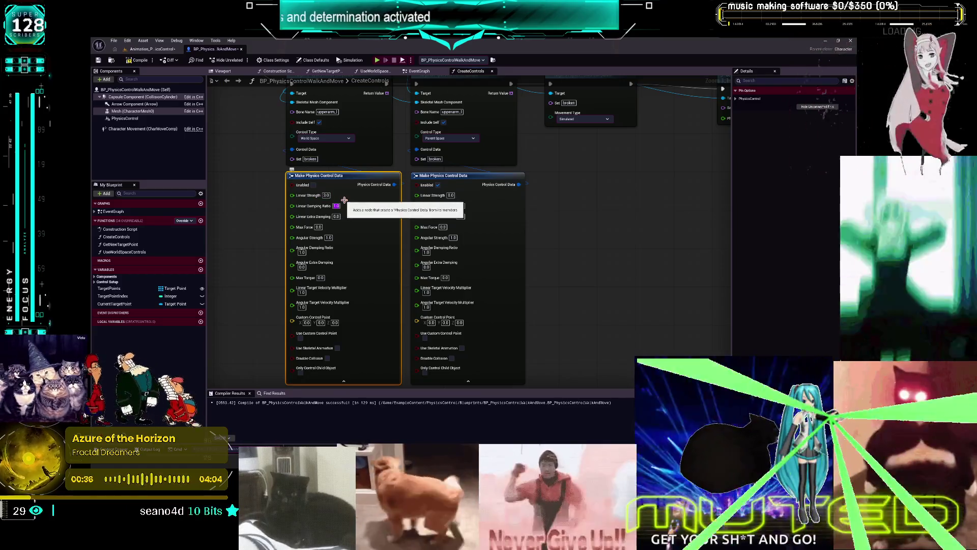
key("Tab")
key("Tab")
type("3")
key("Tab")
key("Tab")
key("Tab")
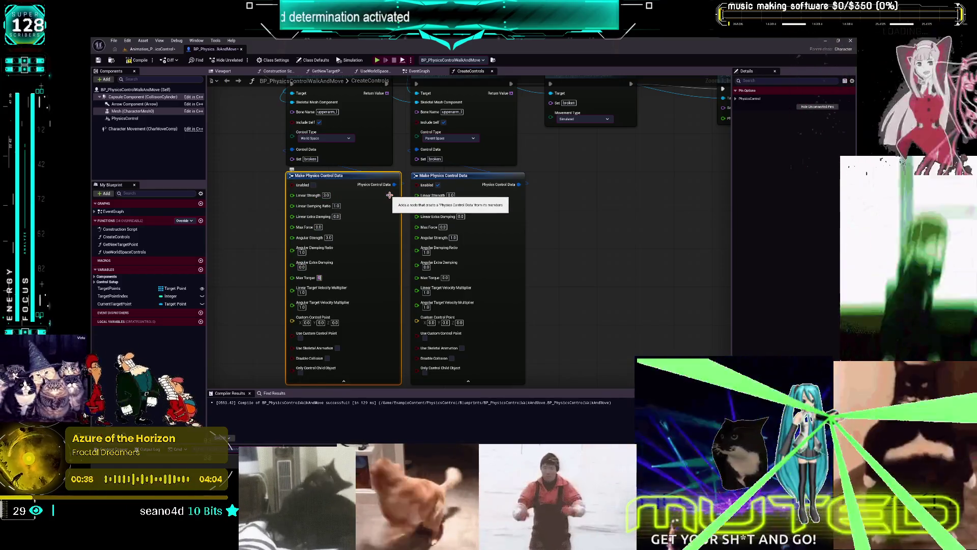
left_click(565, 257)
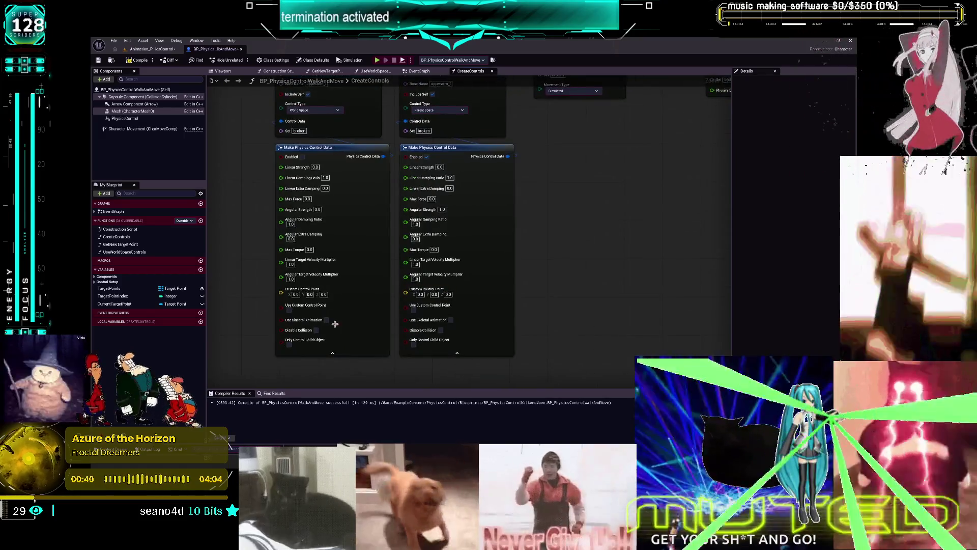
Tick Use Skeletal Animation and Only Control Child Object, set the second node's Angular Strength 10, compile.
left_click(326, 320)
left_click(289, 344)
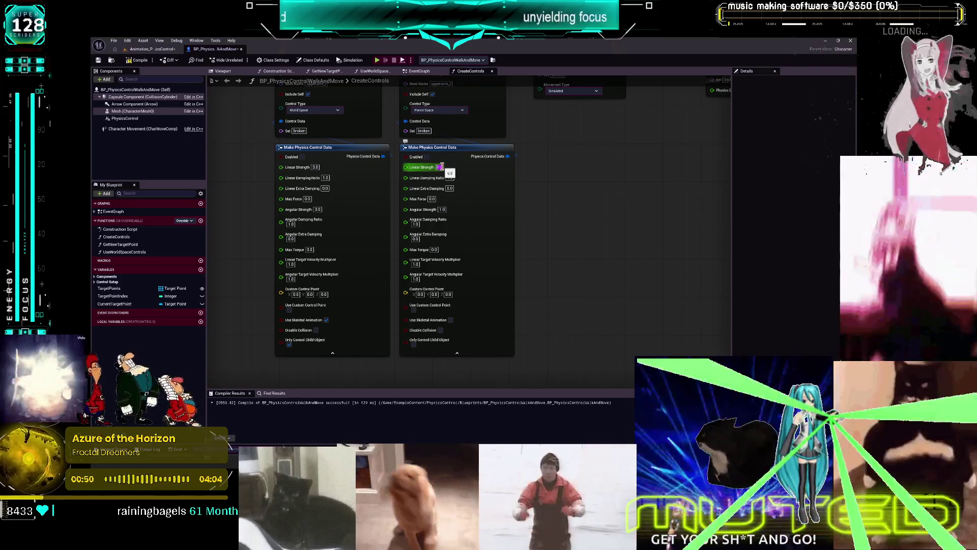
key("Tab")
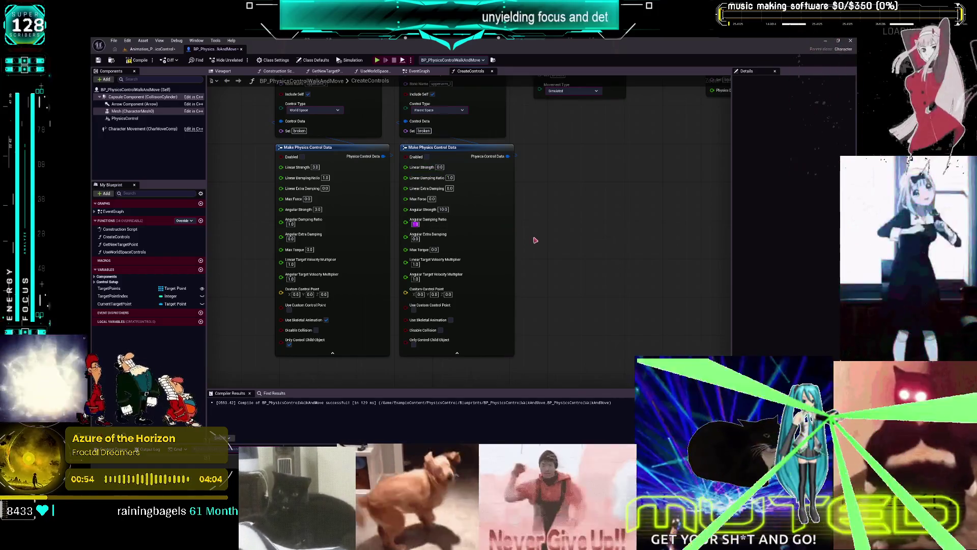
scroll(526, 232, "down", 1)
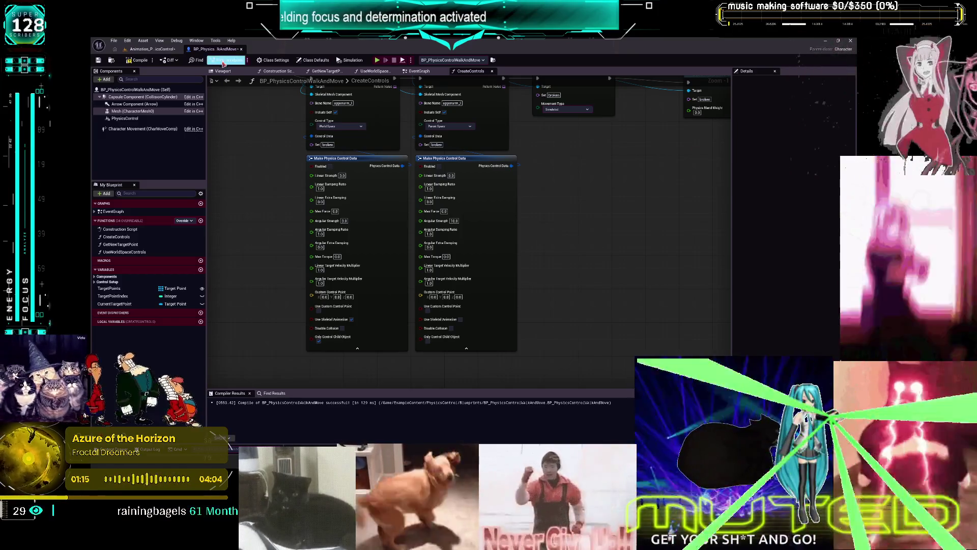
left_click(149, 61)
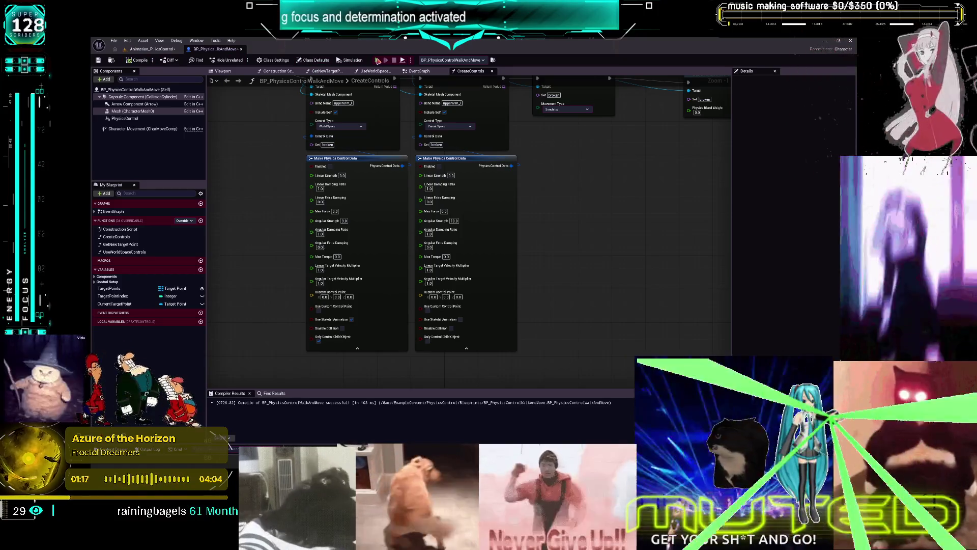
Play-test in standalone, walking the character around the Soft Control exhibit, then exit and recompile.
left_click(377, 60)
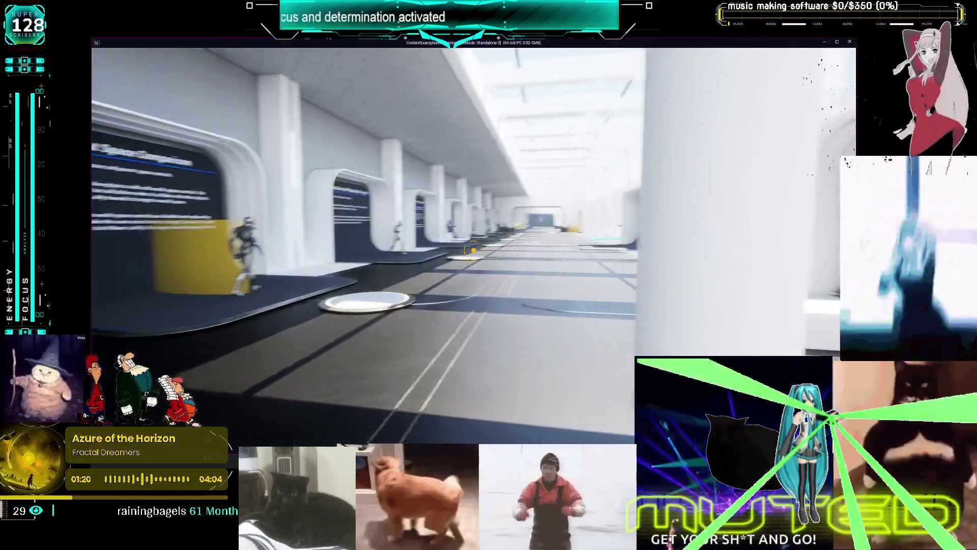
key("w")
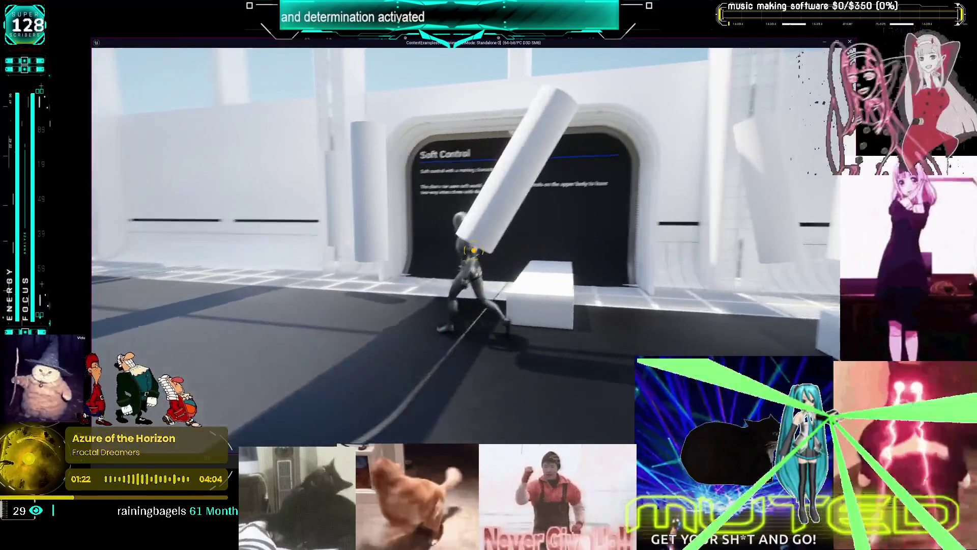
key("a")
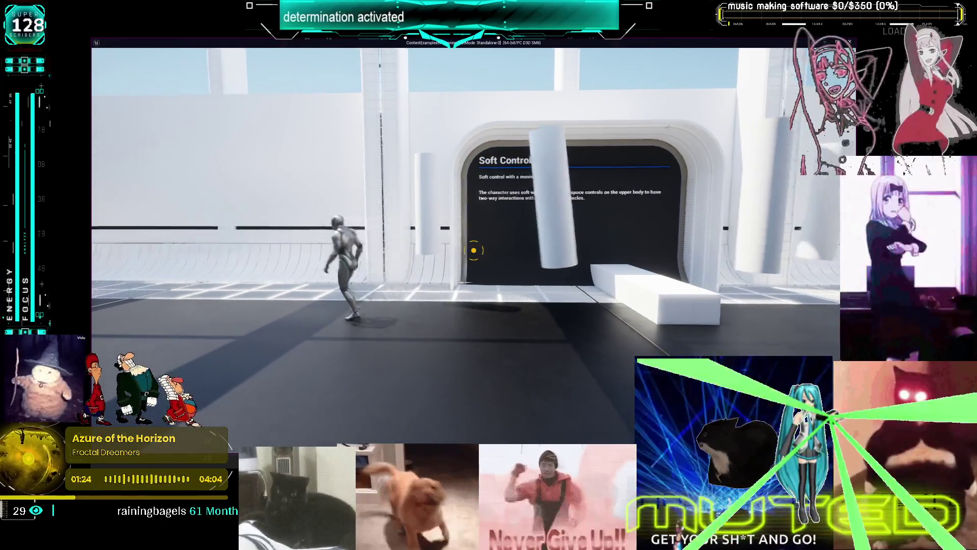
key("Escape")
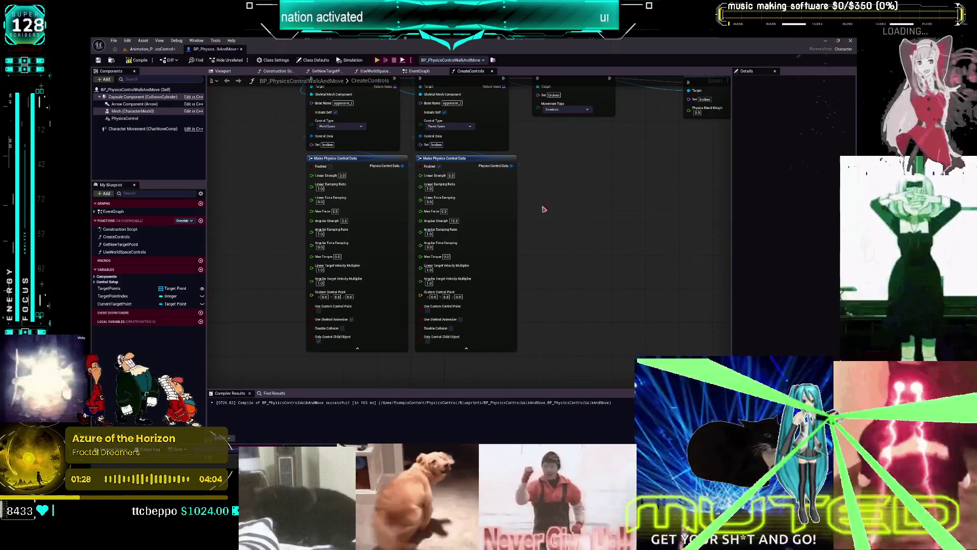
left_click(137, 60)
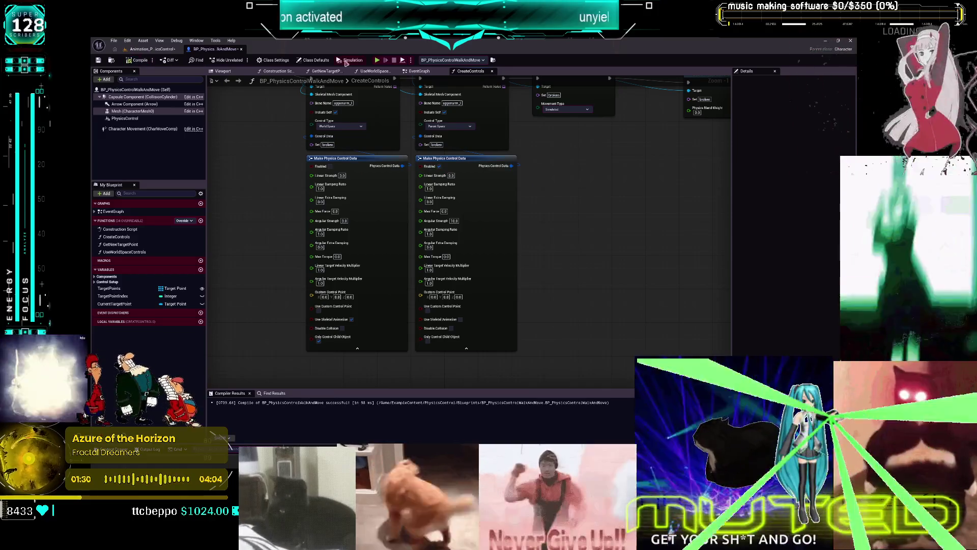
Add a Print String node and a For Each Loop over the created controls.
left_click_drag(527, 124, 530, 162)
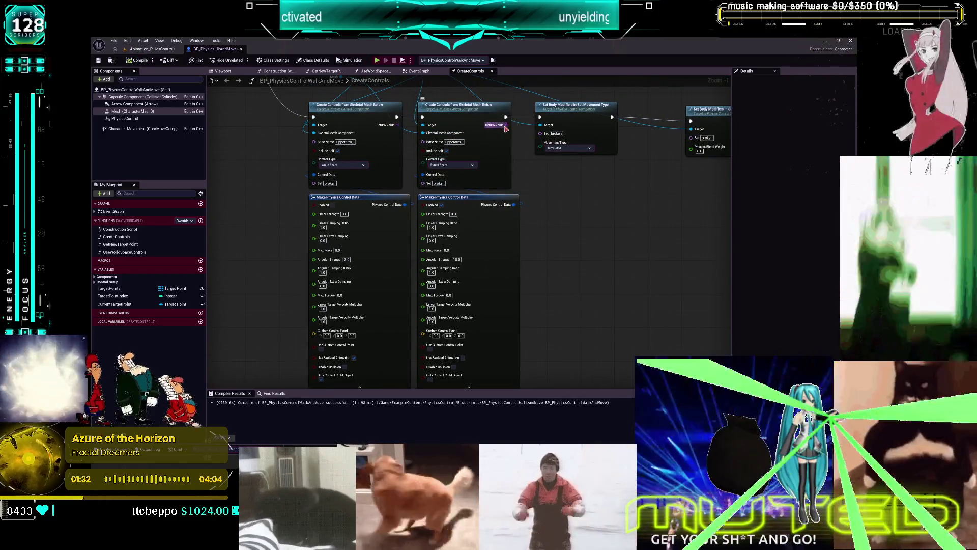
right_click(548, 186)
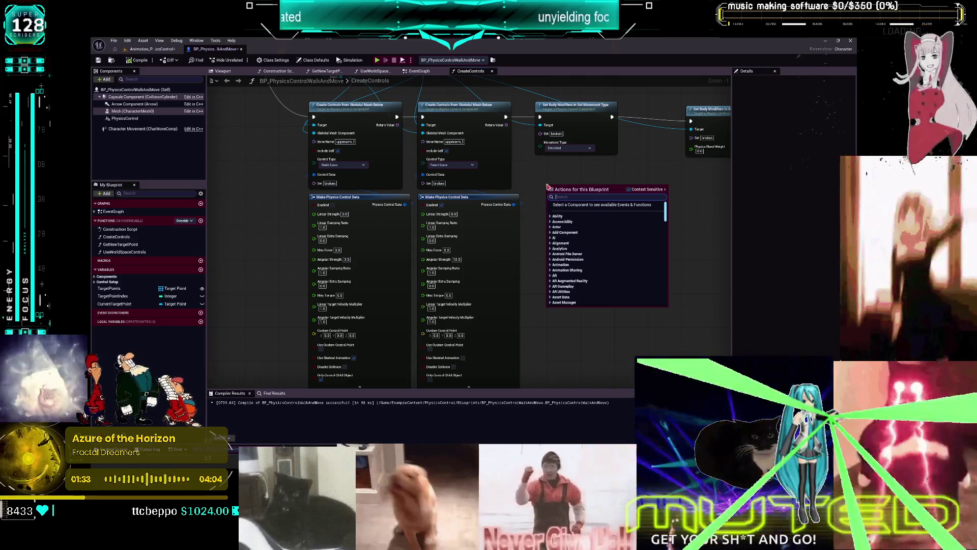
type("print string")
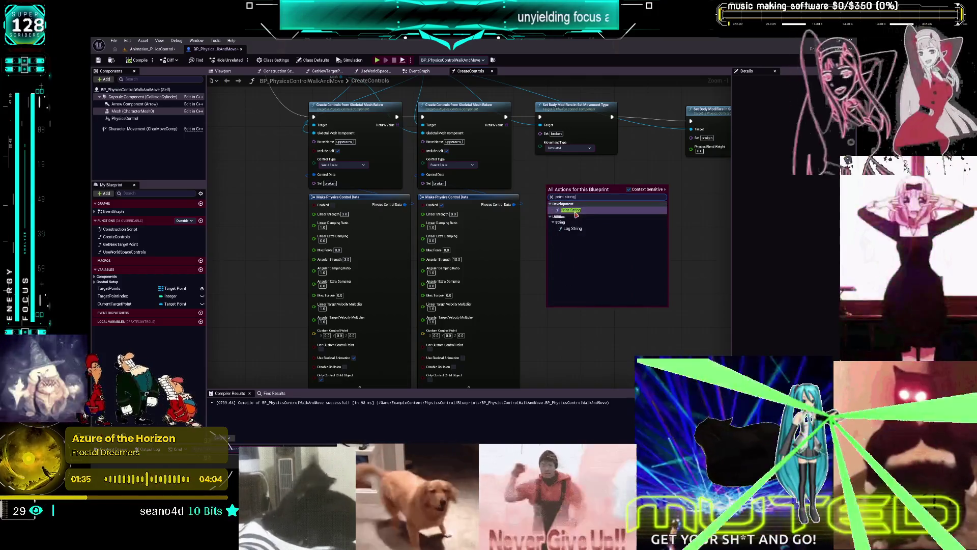
left_click(571, 210)
mouse_move(685, 213)
left_mouse_down()
mouse_move(377, 198)
mouse_move(356, 174)
mouse_move(430, 201)
mouse_move(392, 245)
mouse_move(402, 218)
left_mouse_up()
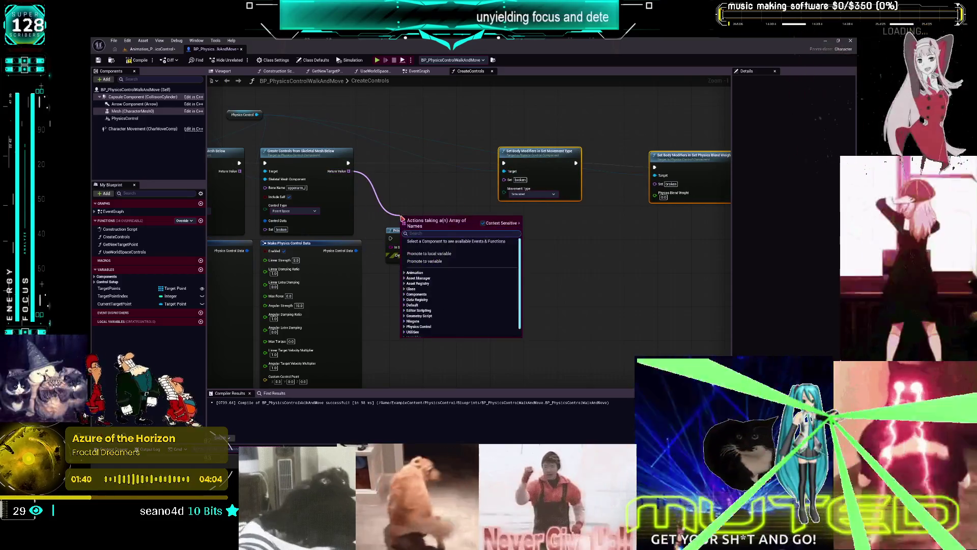
type("for each")
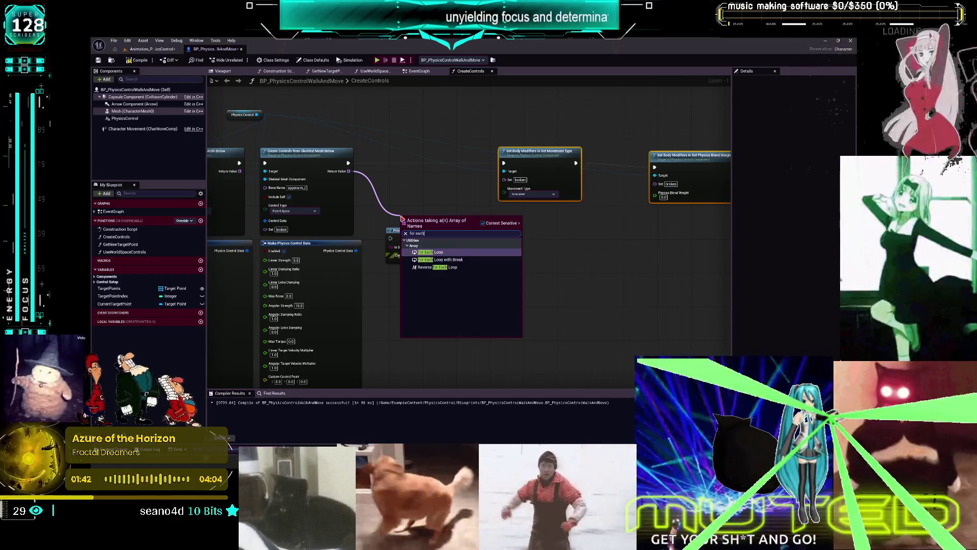
key("Return")
Wire Create Controls into the loop, Loop Body to Print String, Completed to Set Body Modifiers; compile and play.
left_click_drag(407, 220, 379, 175)
left_click_drag(437, 208, 503, 164)
mouse_move(437, 183)
left_mouse_down()
mouse_move(406, 238)
mouse_move(435, 230)
left_mouse_up()
left_click(442, 260)
mouse_move(348, 163)
left_mouse_down()
mouse_move(396, 184)
mouse_move(430, 239)
mouse_move(424, 247)
left_mouse_up()
left_click_drag(446, 281, 506, 286)
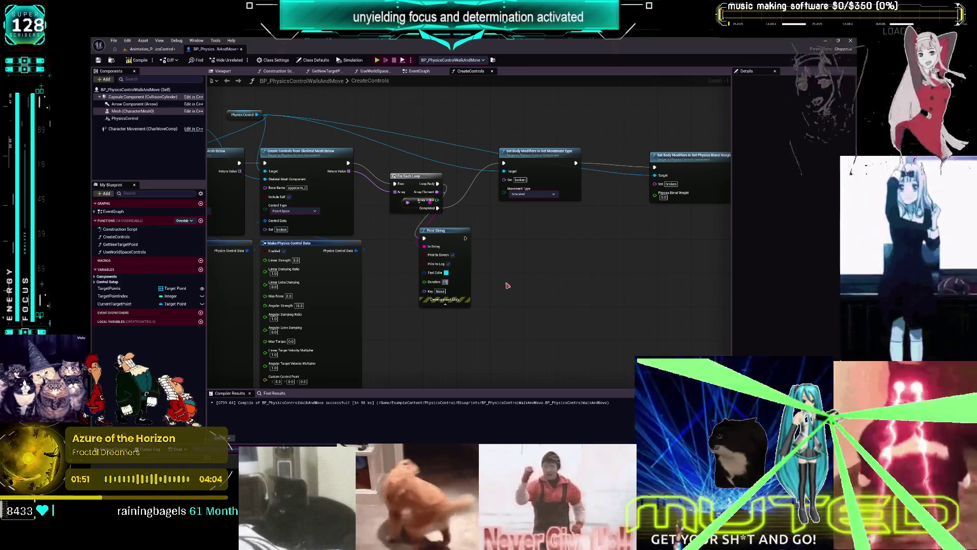
left_click(138, 65)
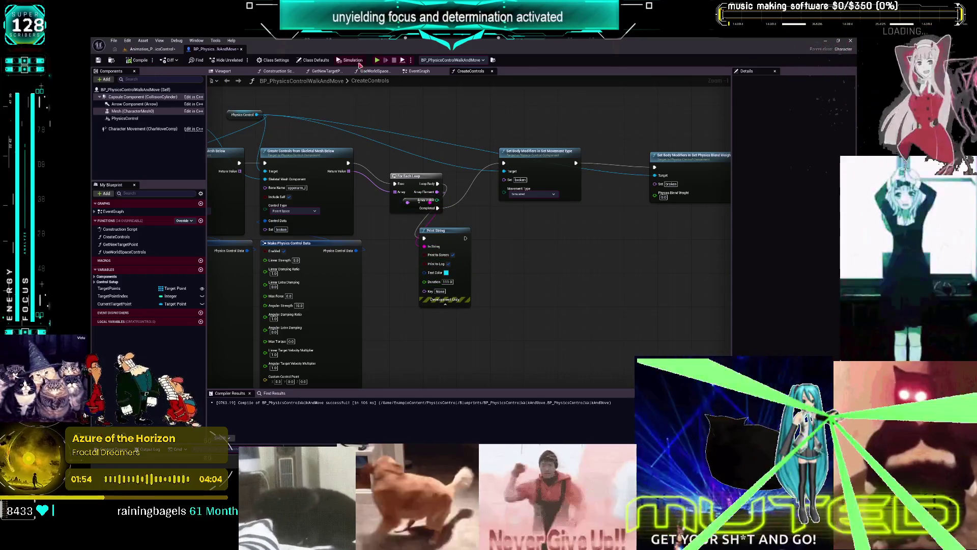
left_click(377, 60)
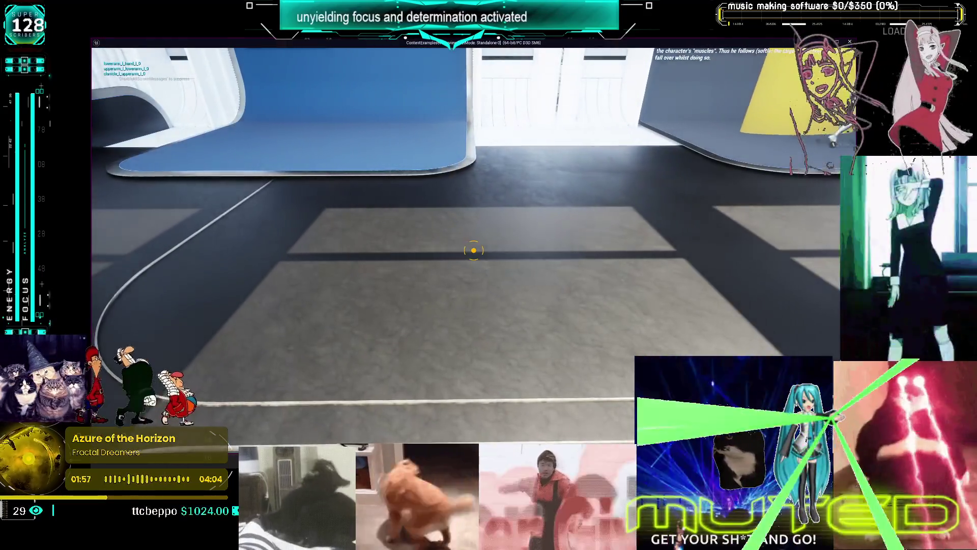
Exit the game, nudge the For Each Loop node down, and keep the second control type Parent Space.
mouse_move(360, 244)
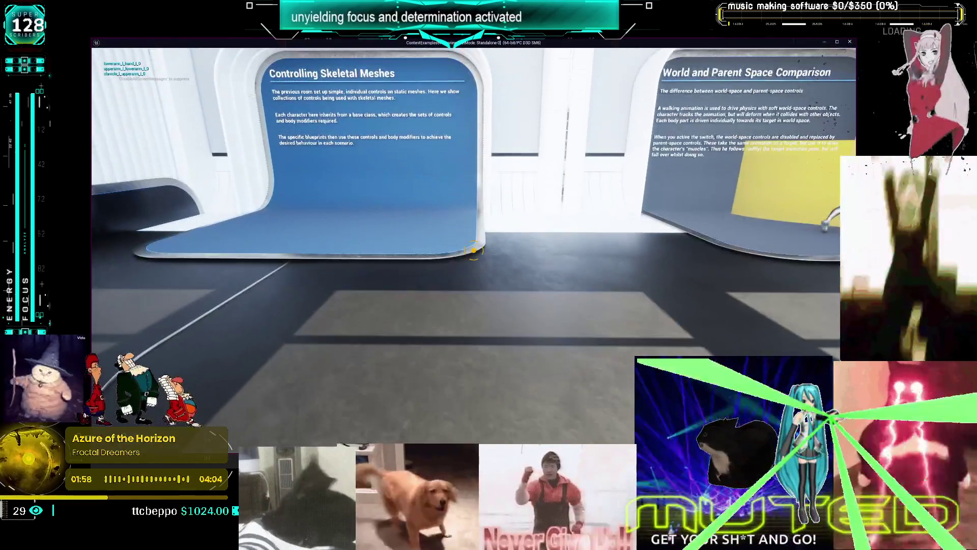
key("Escape")
left_click(412, 158)
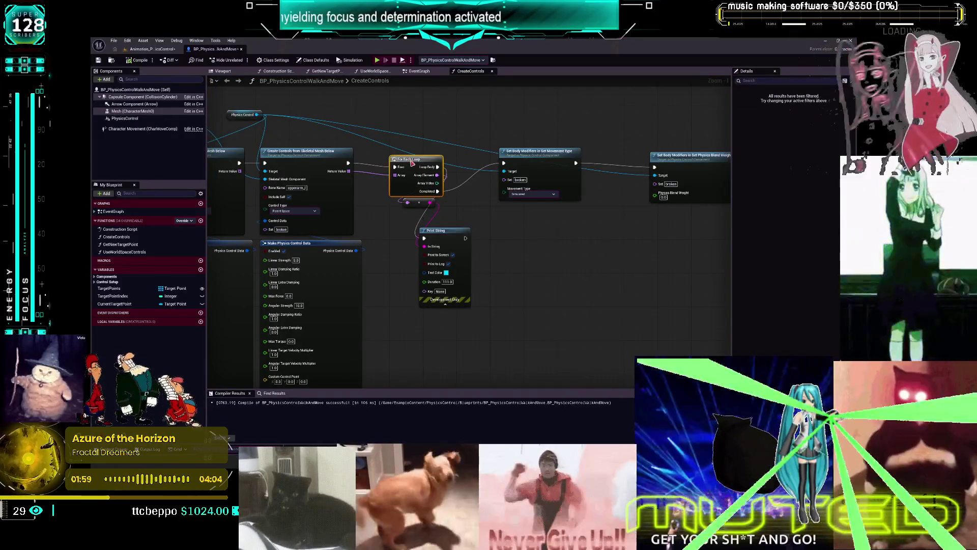
left_click_drag(412, 158, 412, 166)
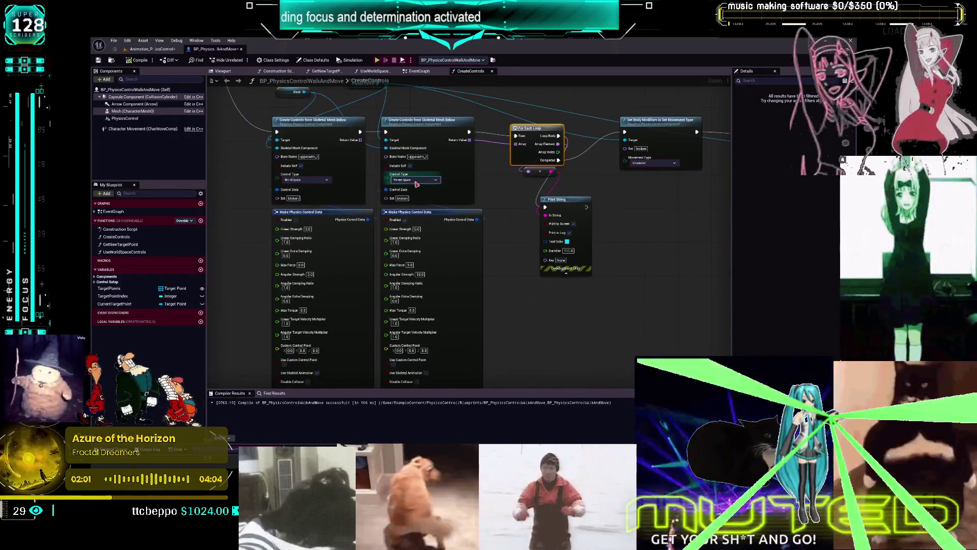
left_click(416, 181)
left_click(410, 194)
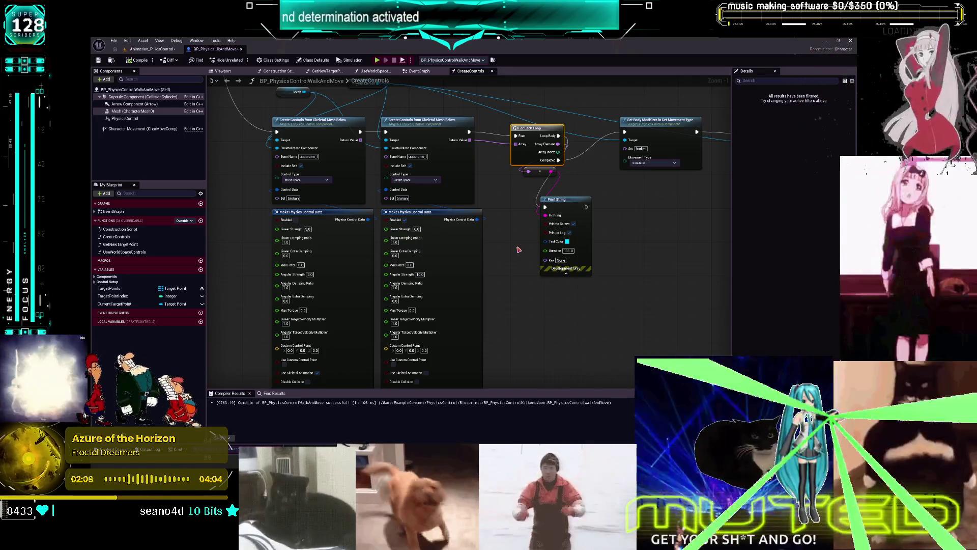
scroll(514, 260, "down", 3)
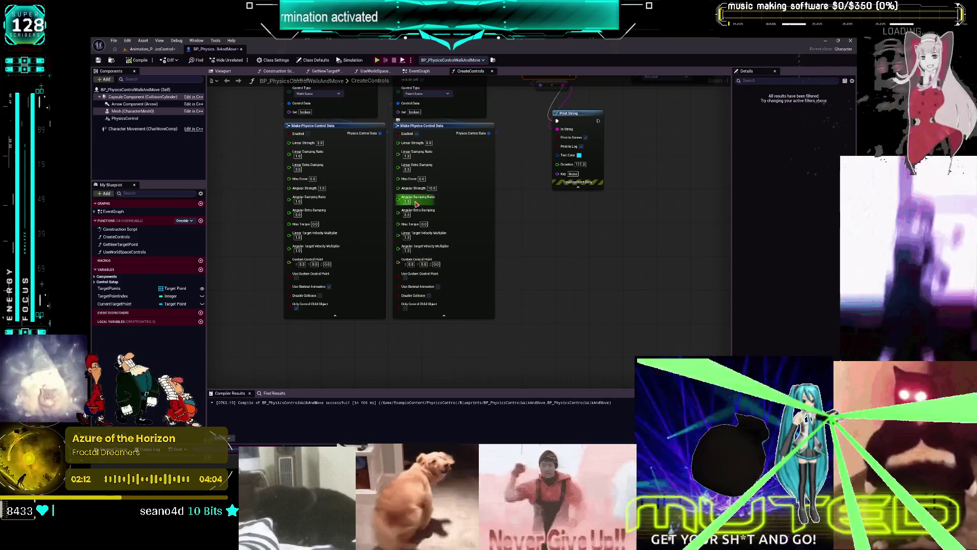
scroll(517, 209, "up", 3)
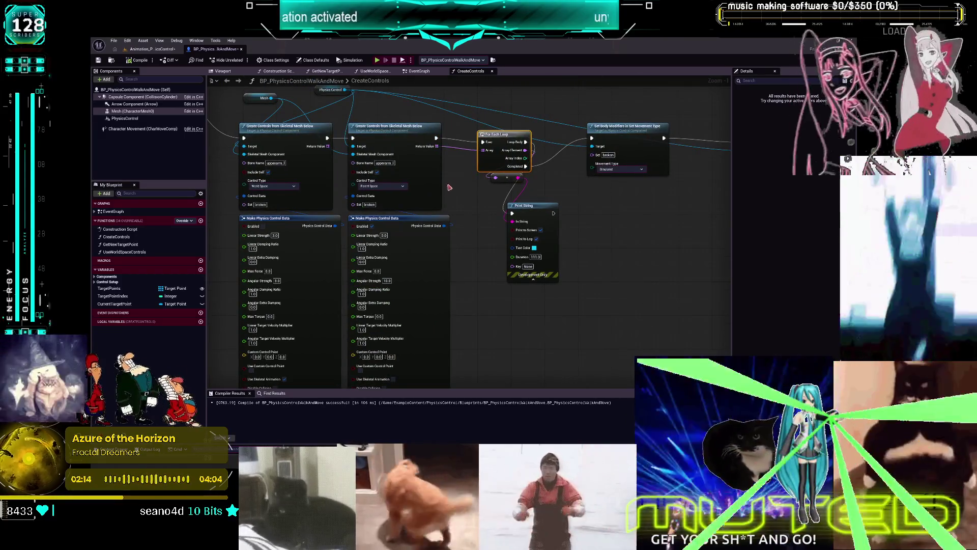
Add a Set Gravity Multiplier node from Physics Control with set 'broken' and multiplier 3.0.
mouse_move(328, 94)
left_mouse_down()
mouse_move(357, 112)
mouse_move(492, 318)
left_mouse_up()
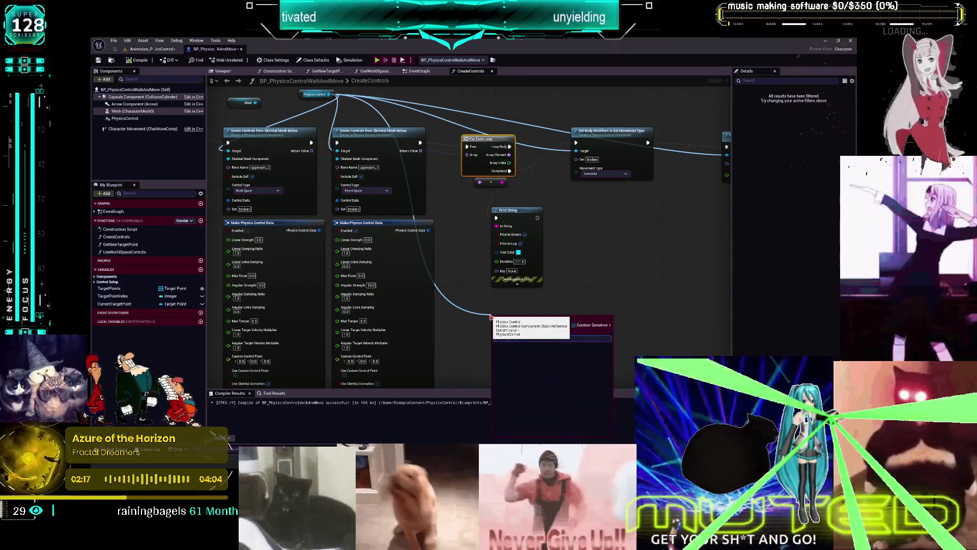
type("set gravi")
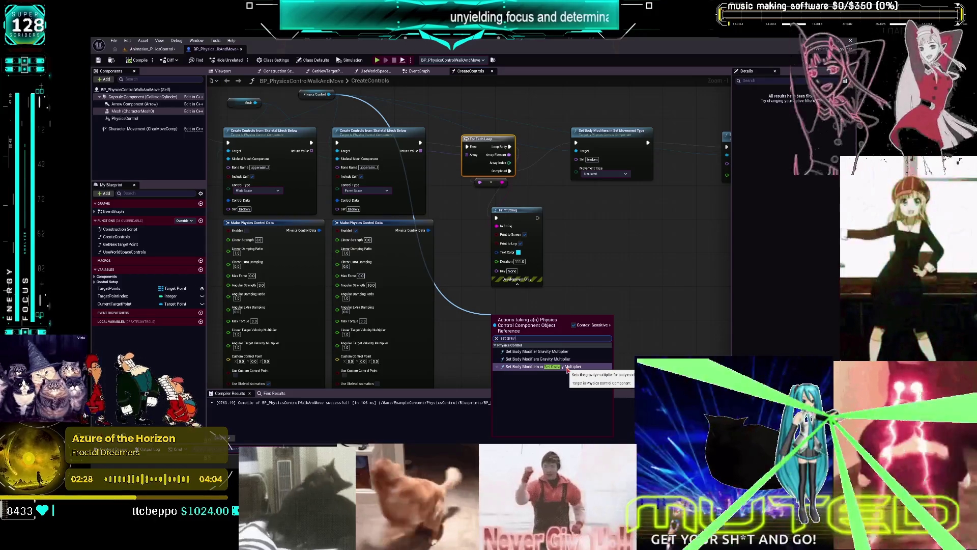
left_click(568, 367)
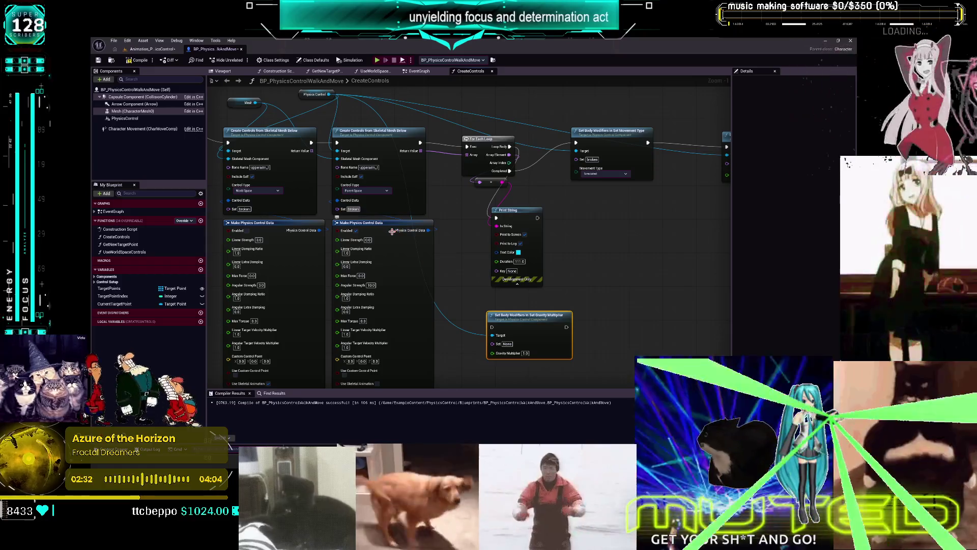
type("broken")
left_click(525, 353)
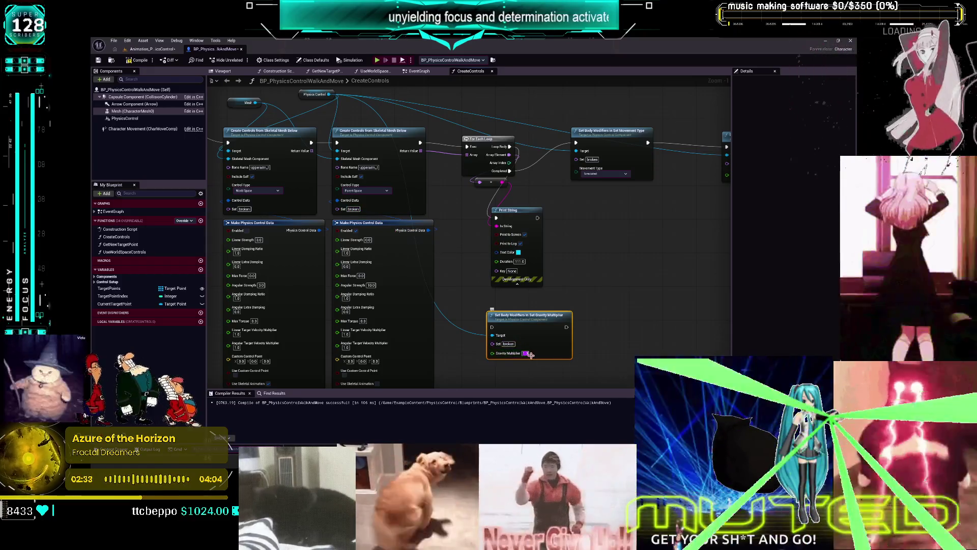
left_click(615, 296)
Run the gravity node on loop completion, chain it into movement type and blend weight, and compile.
left_click_drag(678, 255, 560, 261)
left_click_drag(423, 323, 512, 218)
mouse_move(391, 177)
left_mouse_down()
mouse_move(462, 228)
mouse_move(488, 183)
mouse_move(459, 149)
left_mouse_up()
mouse_move(531, 149)
left_mouse_down()
mouse_move(535, 195)
mouse_move(607, 155)
left_mouse_up()
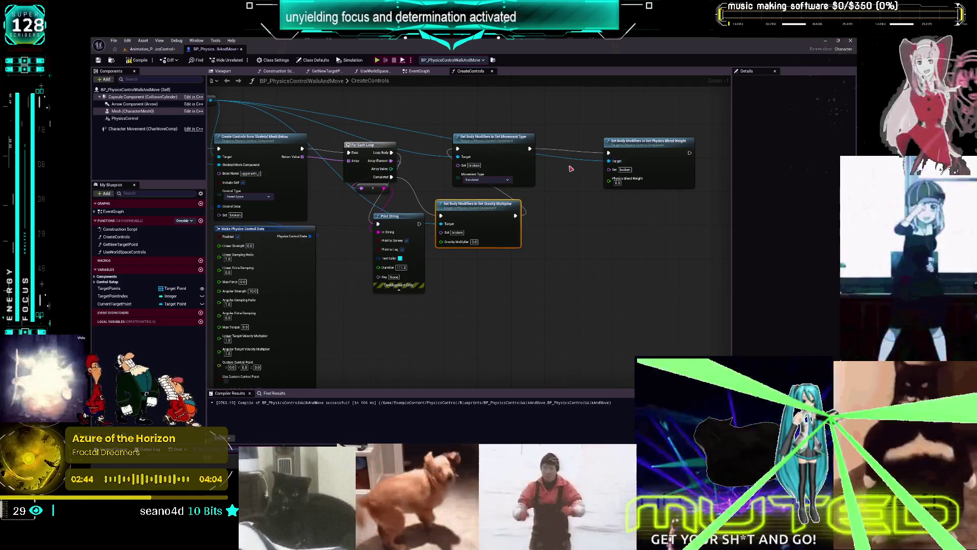
left_click(137, 60)
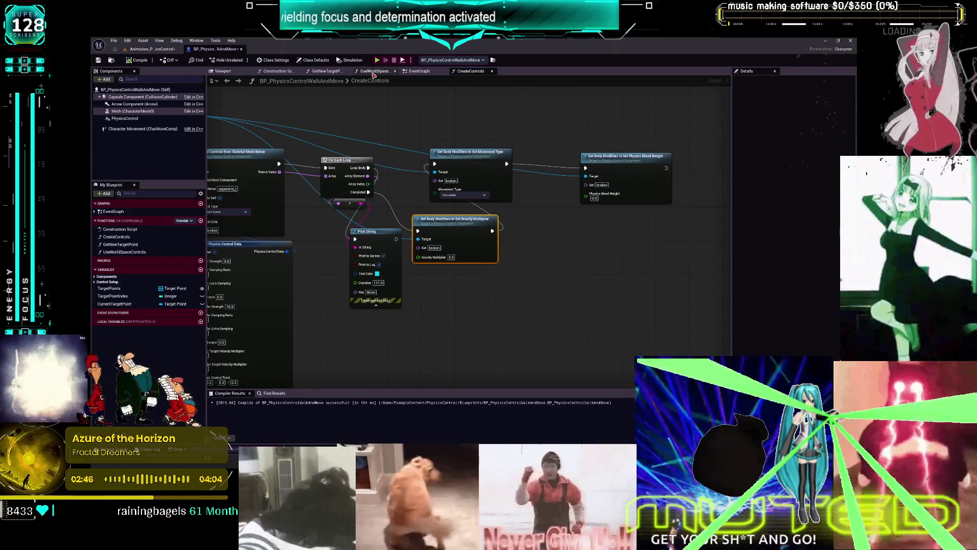
left_click(377, 61)
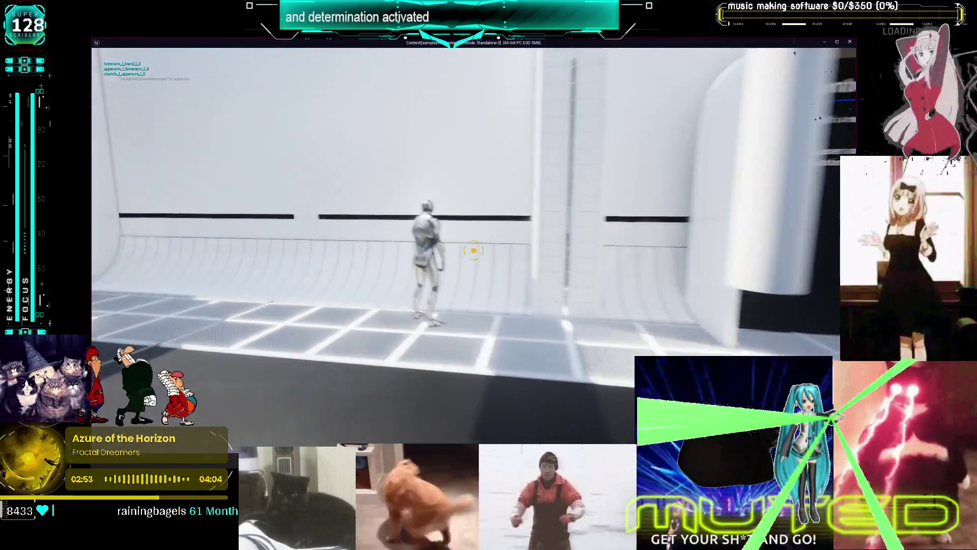
key("d")
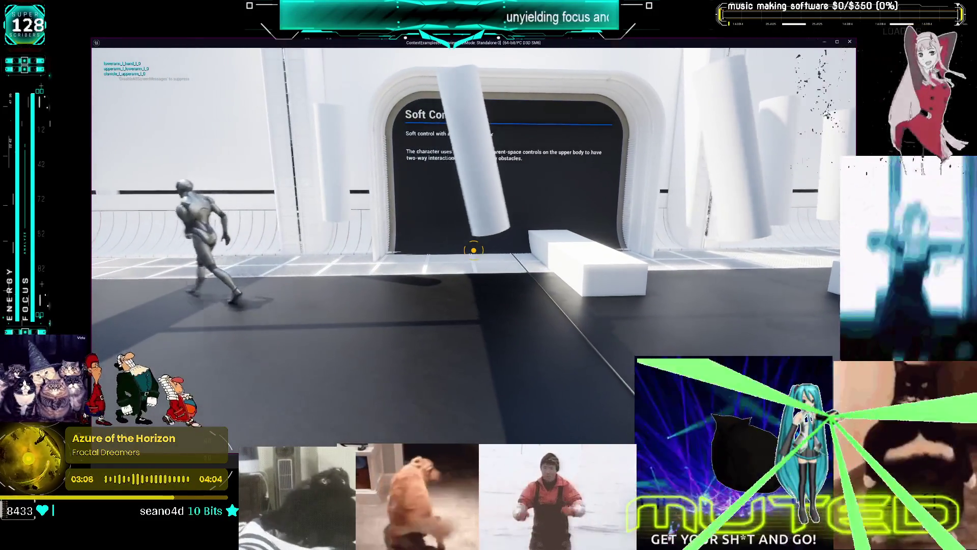
key("Escape")
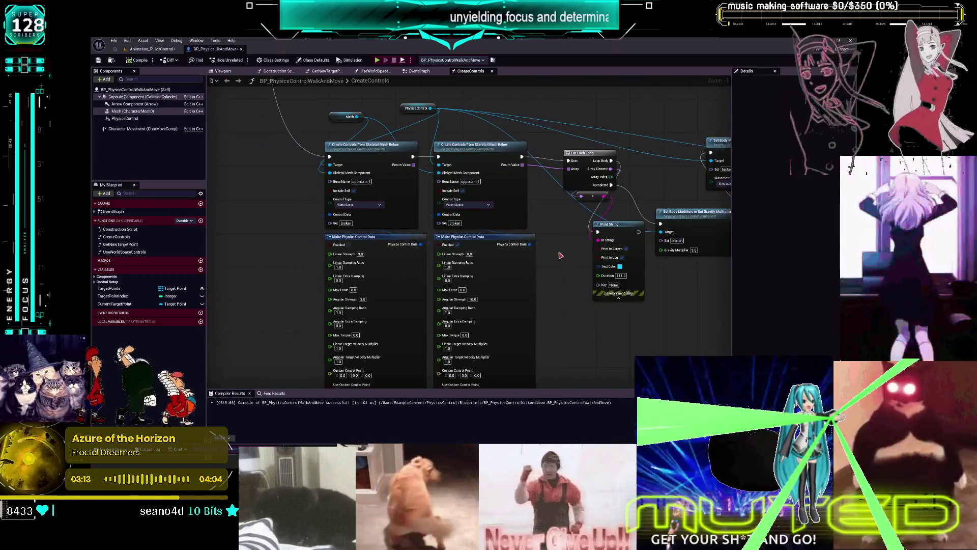
Enable Use Skeletal Animation on the second control, set Linear Strength 20, and test-run it.
left_click_drag(560, 255, 554, 222)
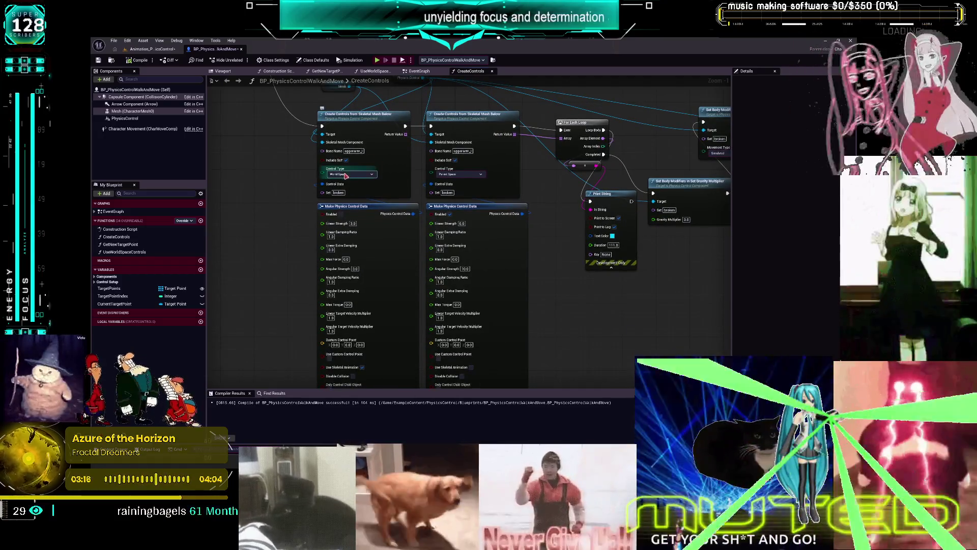
left_click_drag(526, 256, 533, 253)
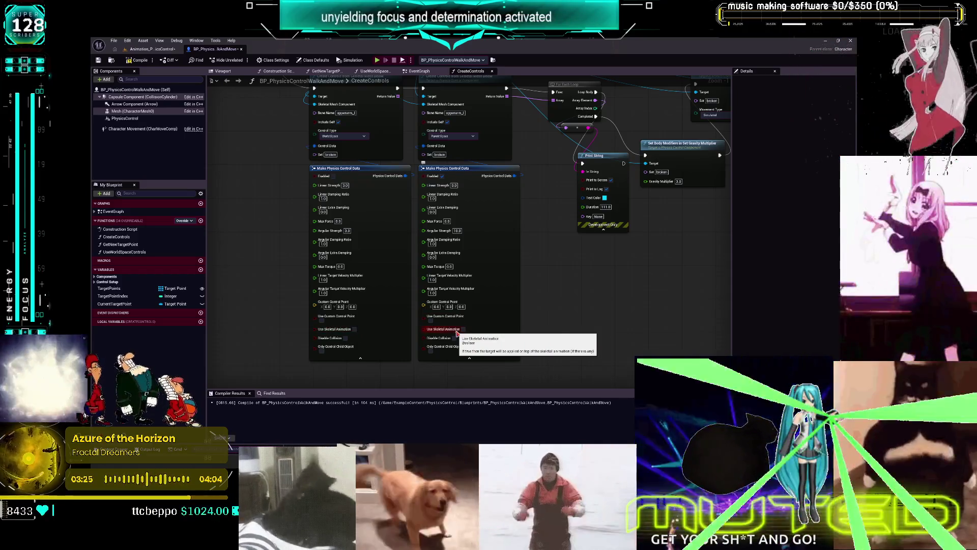
left_click(463, 330)
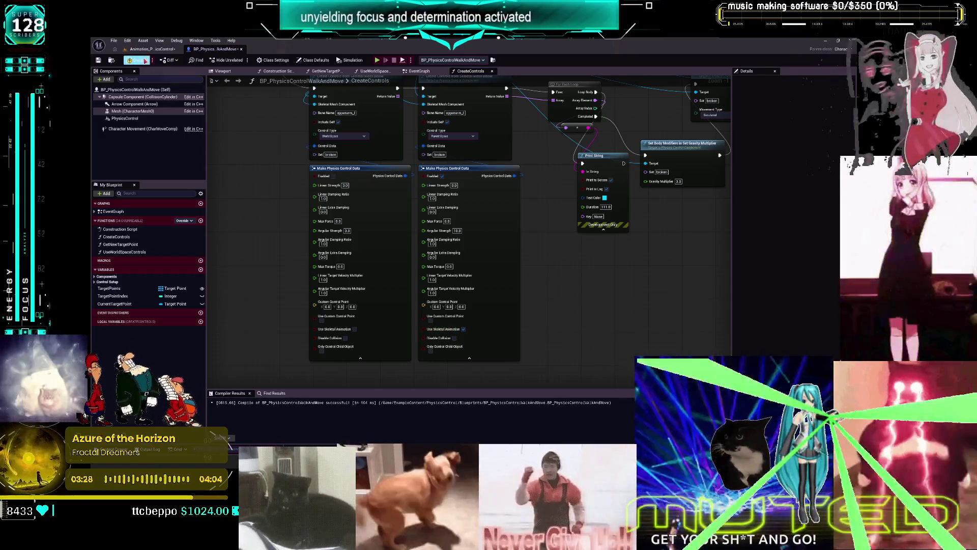
left_click(137, 60)
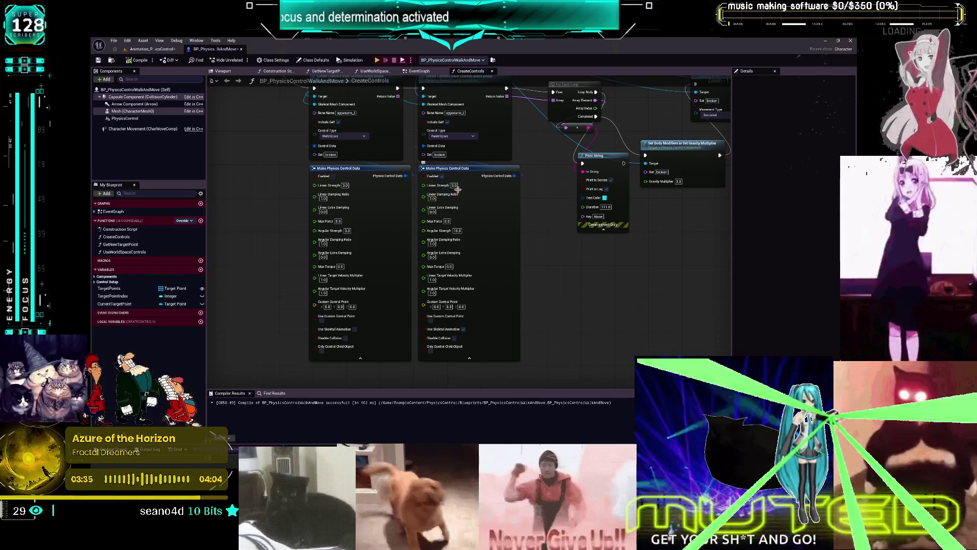
left_click(454, 185)
type("20")
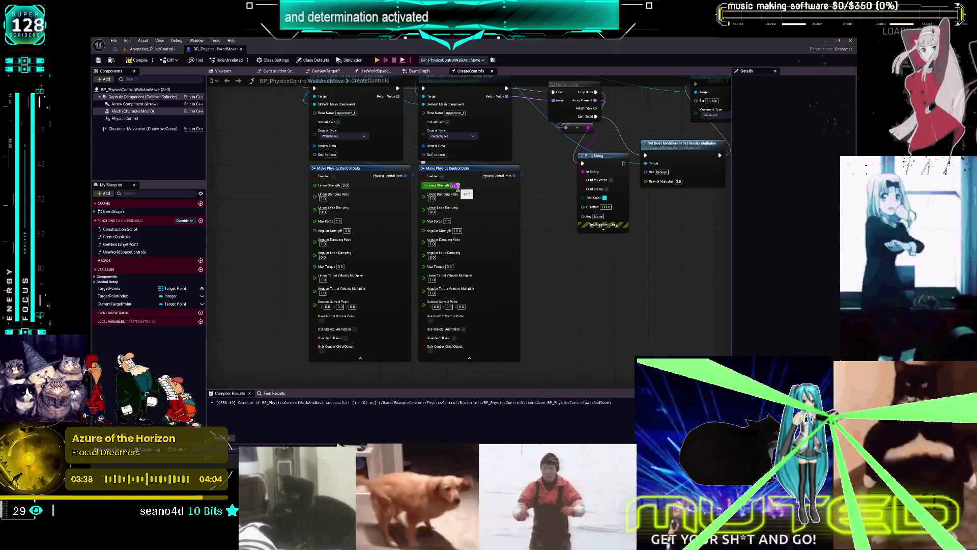
key("Return")
key("F7")
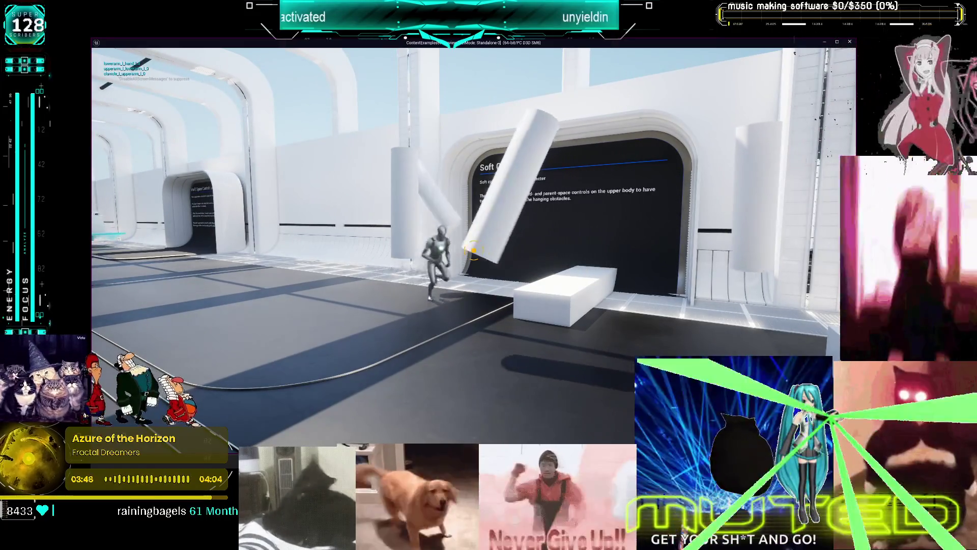
key("Escape")
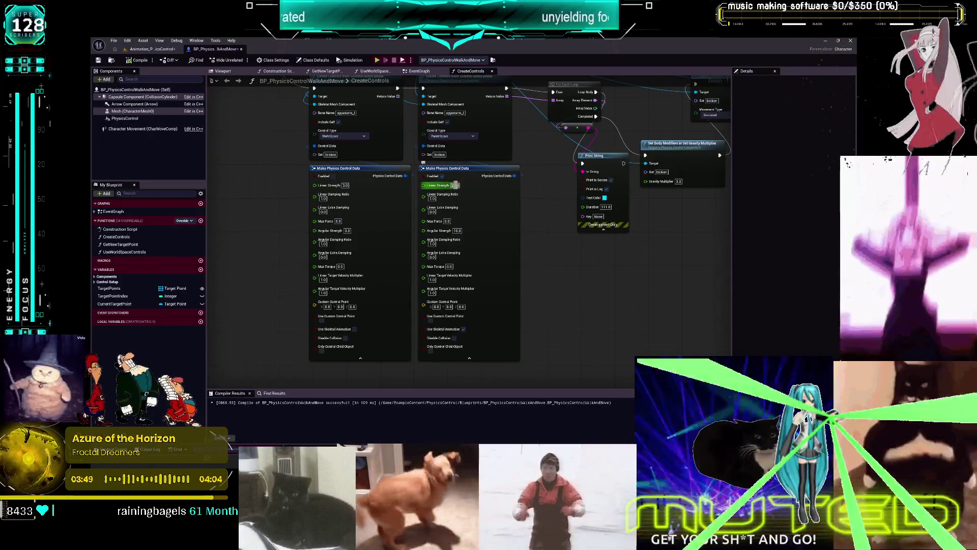
Set the second control's Linear Strength 0.1, Linear Damping 0.5 and Angular Strength 0.2, then compile.
type("1")
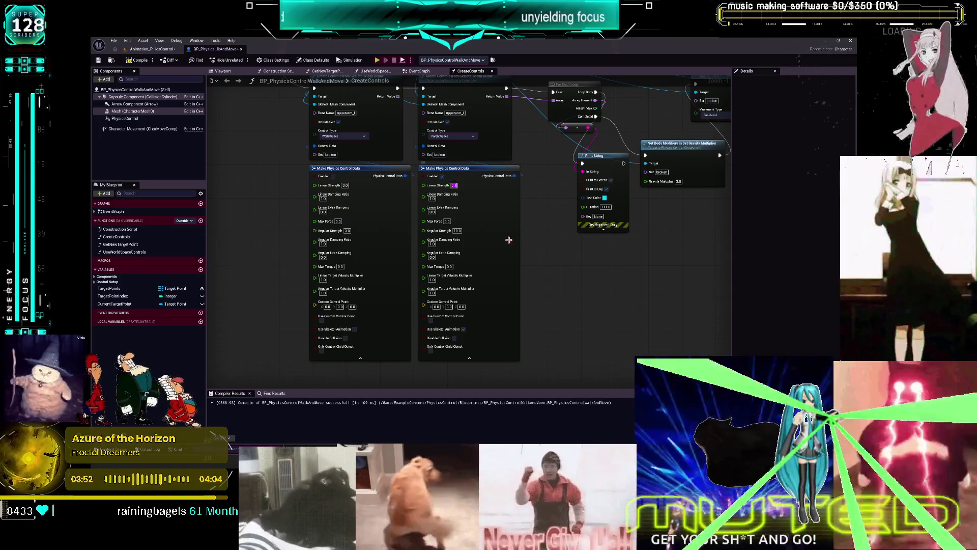
left_click(432, 199)
type("0.5")
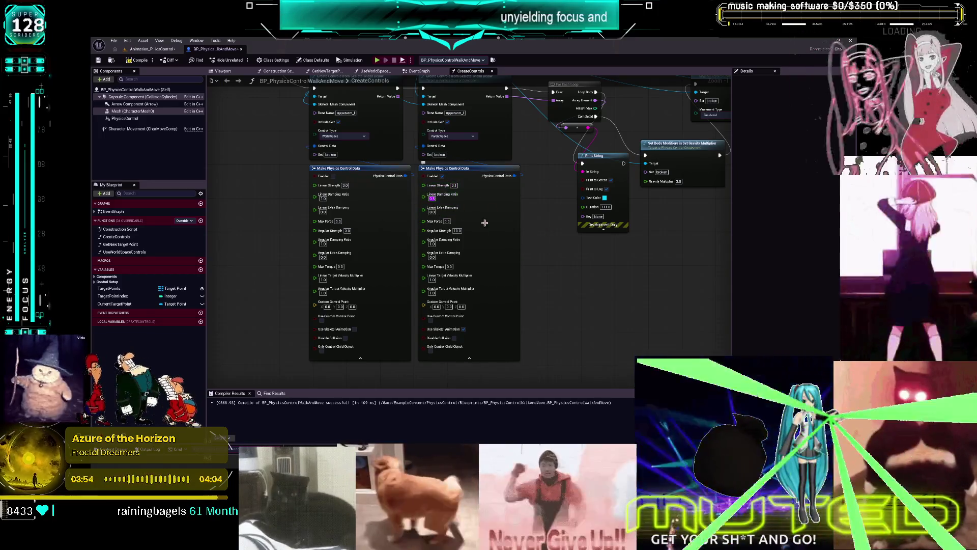
left_click(457, 231)
type("0.2")
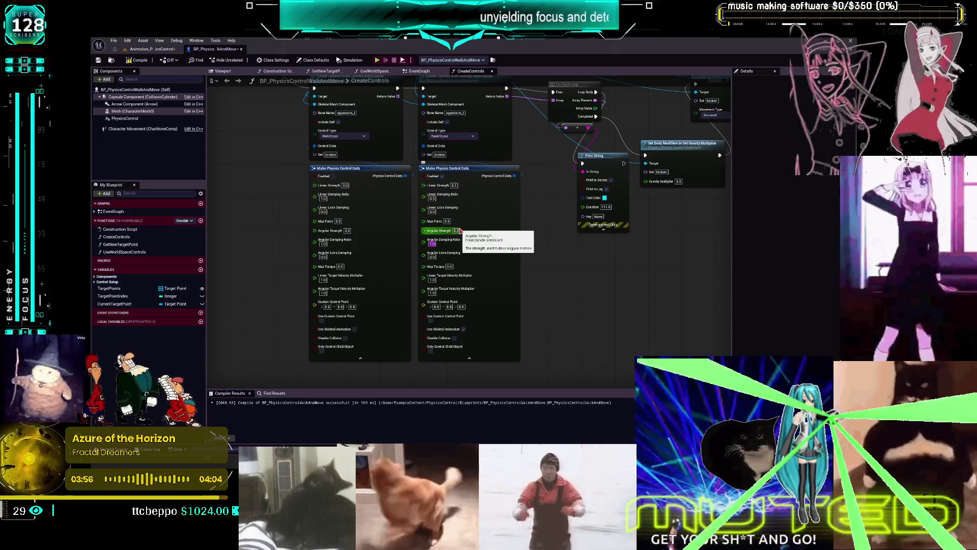
key("Tab")
key("Return")
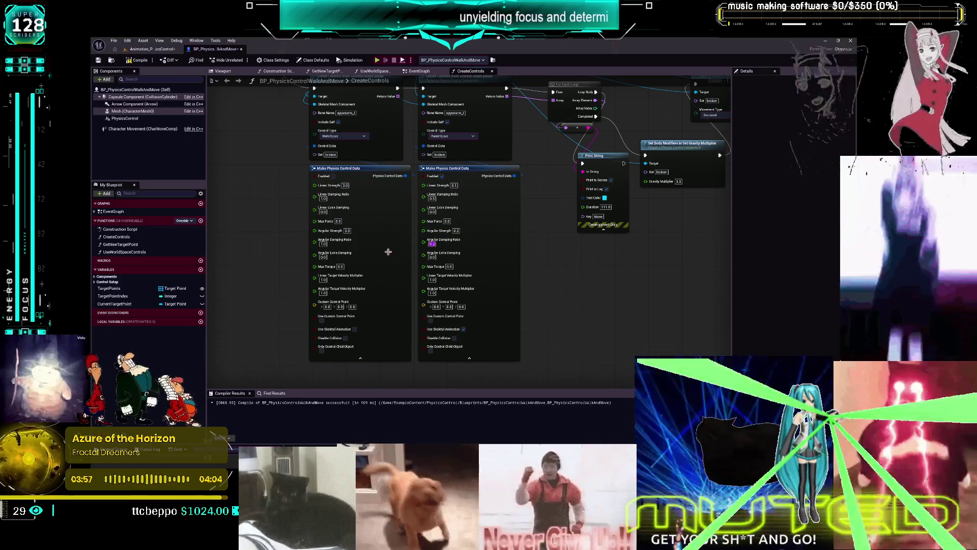
left_click(136, 61)
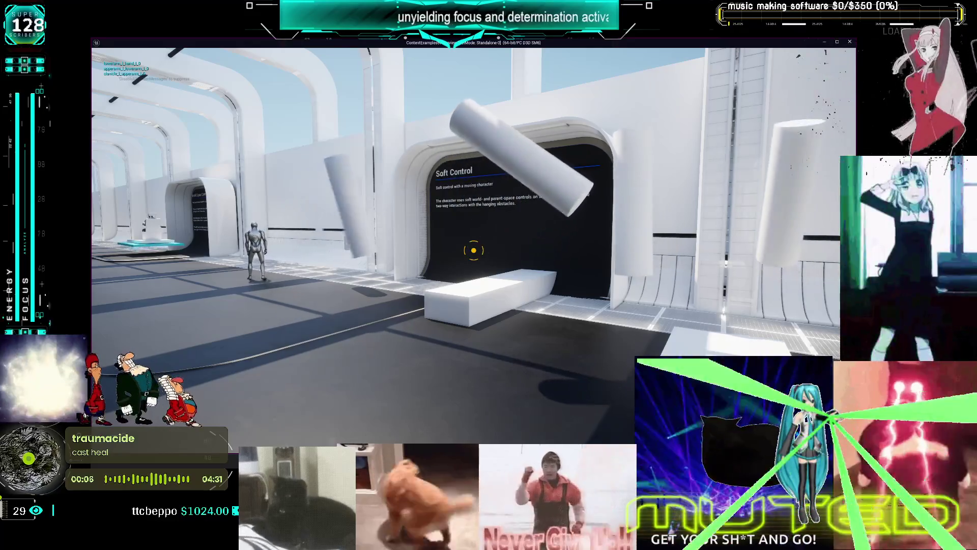
Move the gravity node right after the loop, set Physics Blend Weight to 1.0, and compile.
key("Escape")
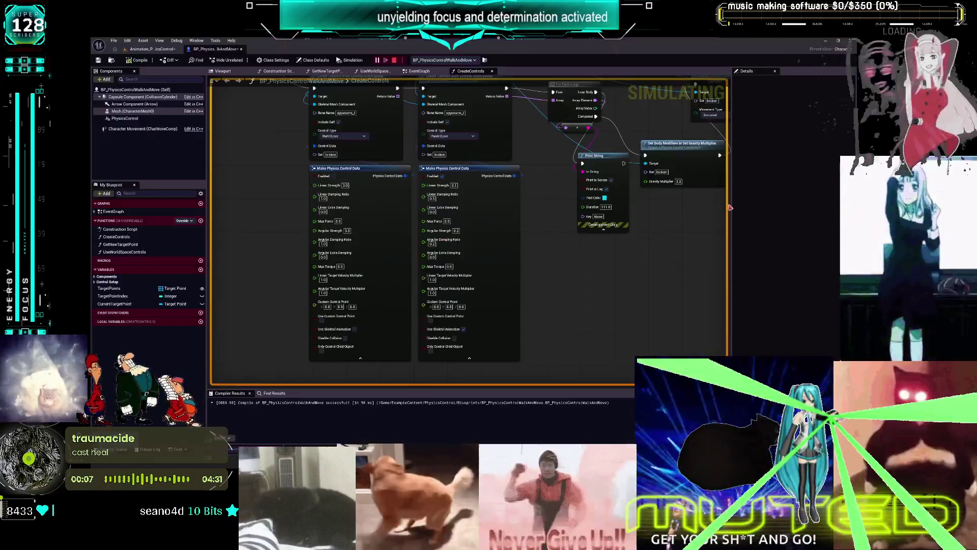
mouse_move(688, 181)
left_mouse_down()
mouse_move(613, 221)
mouse_move(556, 198)
mouse_move(538, 158)
left_mouse_up()
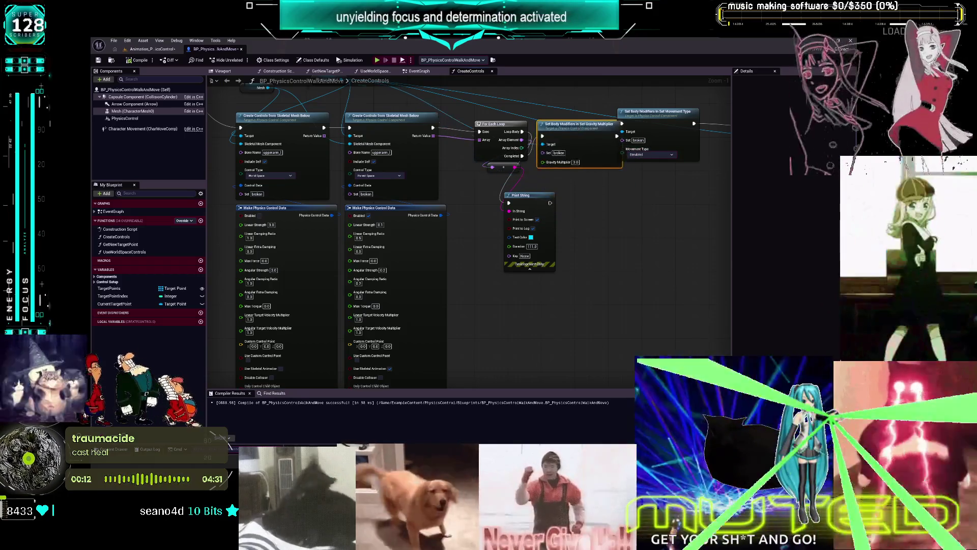
left_click_drag(611, 244, 496, 291)
left_click_drag(539, 162, 572, 170)
left_click(666, 204)
type("1")
key("Return")
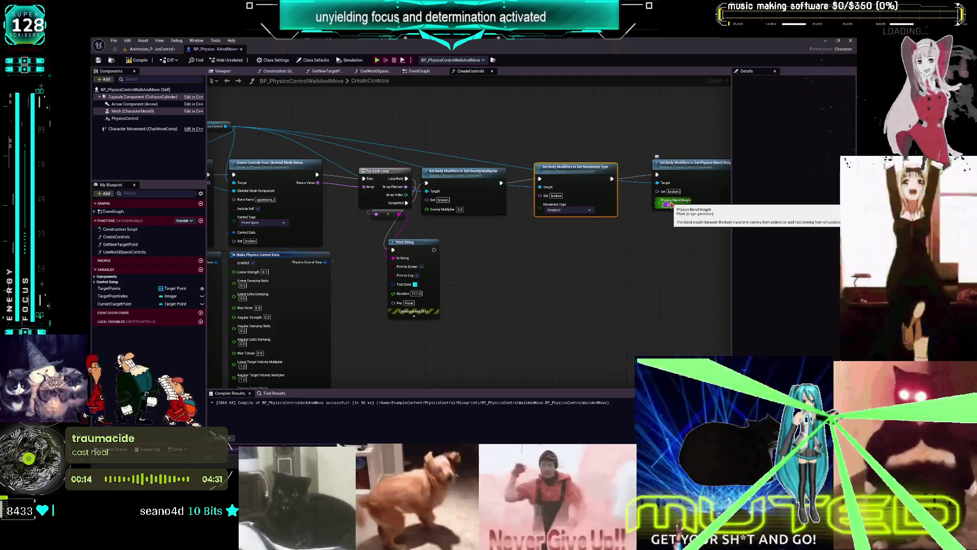
left_click(136, 60)
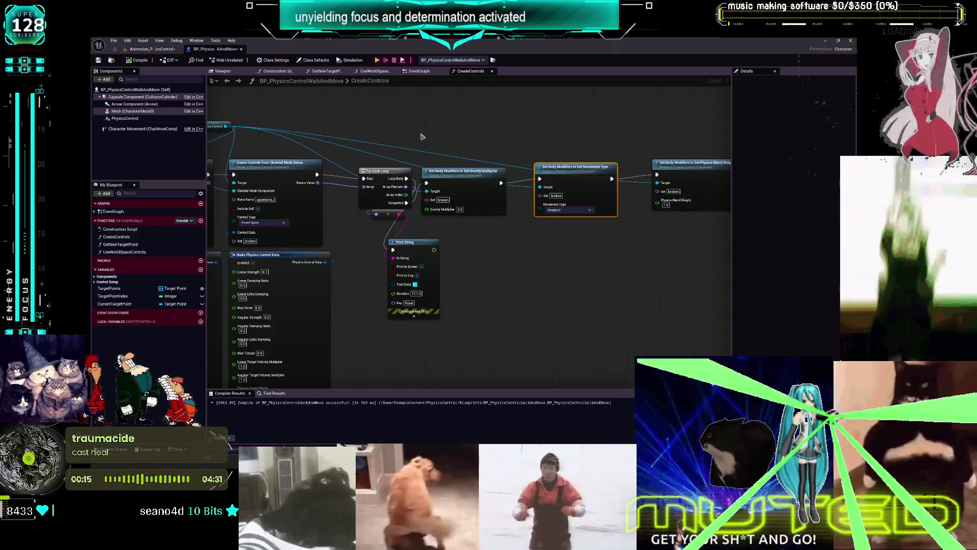
Play the level in the editor, stop, and return to the walk-and-move CreateControls graph.
left_click(151, 50)
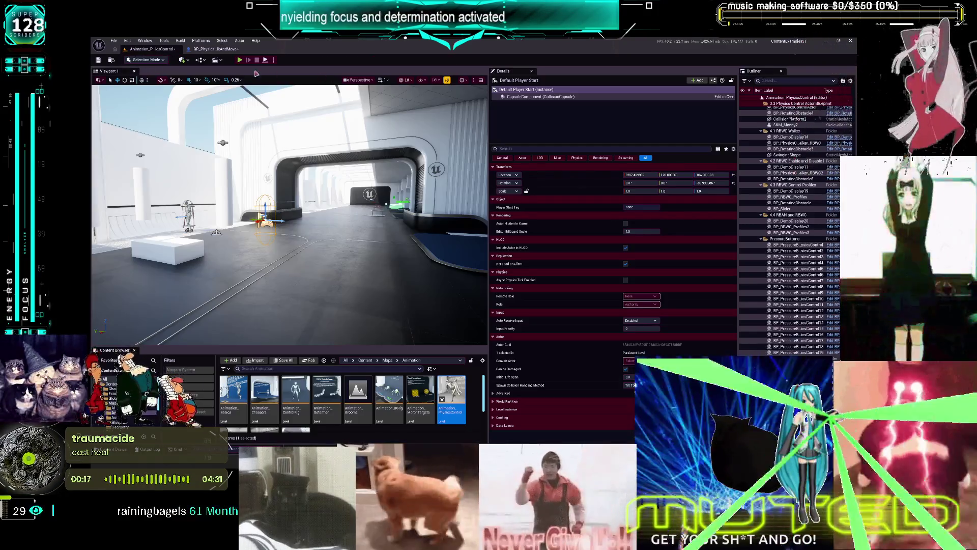
left_click(240, 60)
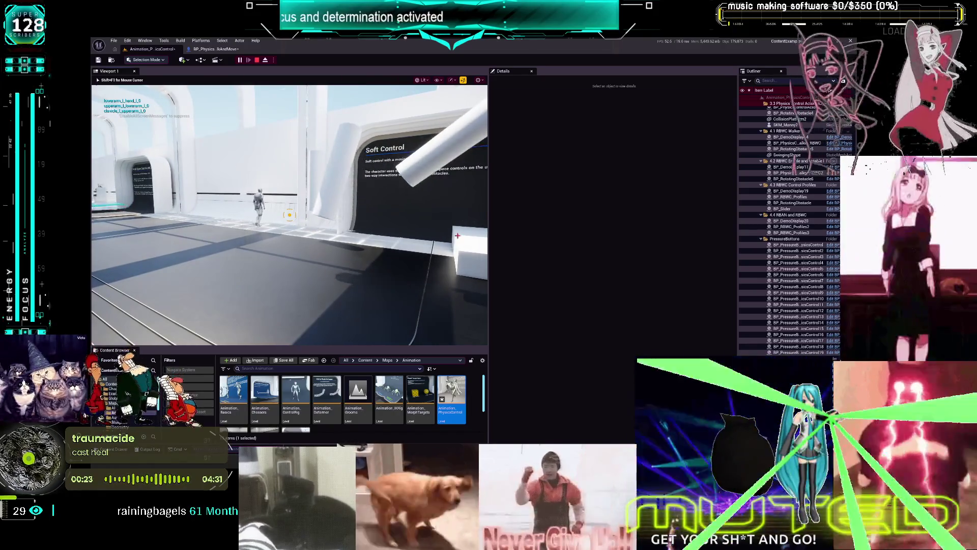
key("Escape")
left_click(209, 49)
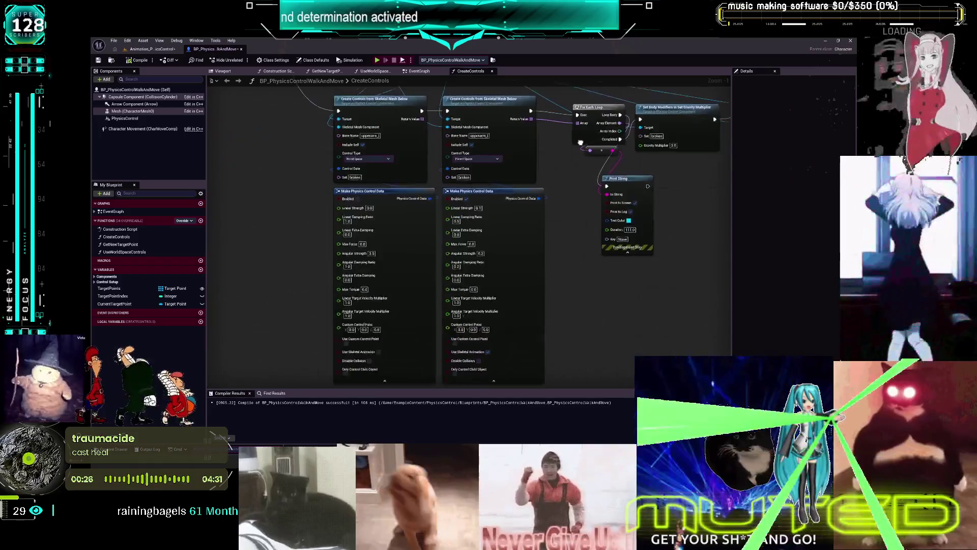
Compile BP_PhysicsControlWalkAndMove and switch to the BP_PhysicsControlWalkerBlendWeight event graph window.
left_click_drag(580, 142, 574, 137)
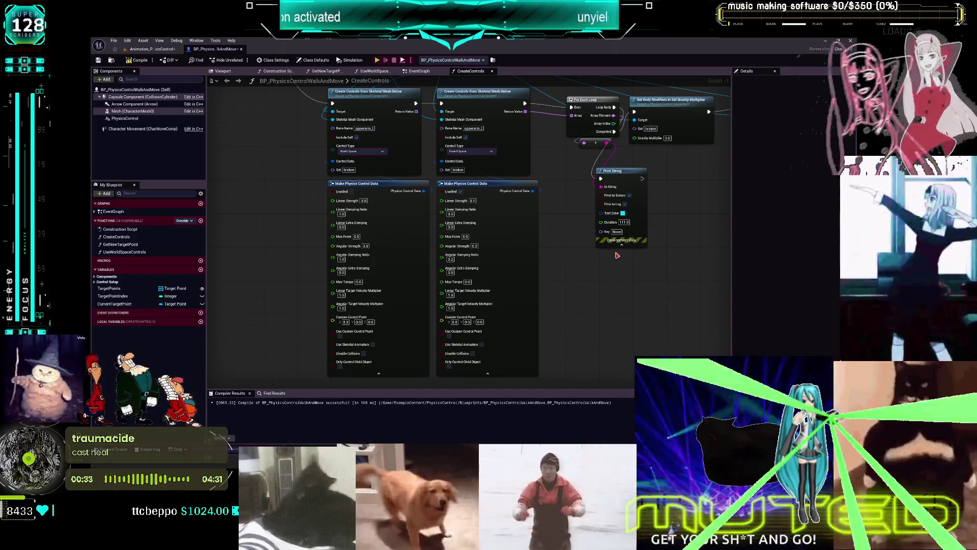
left_click(137, 60)
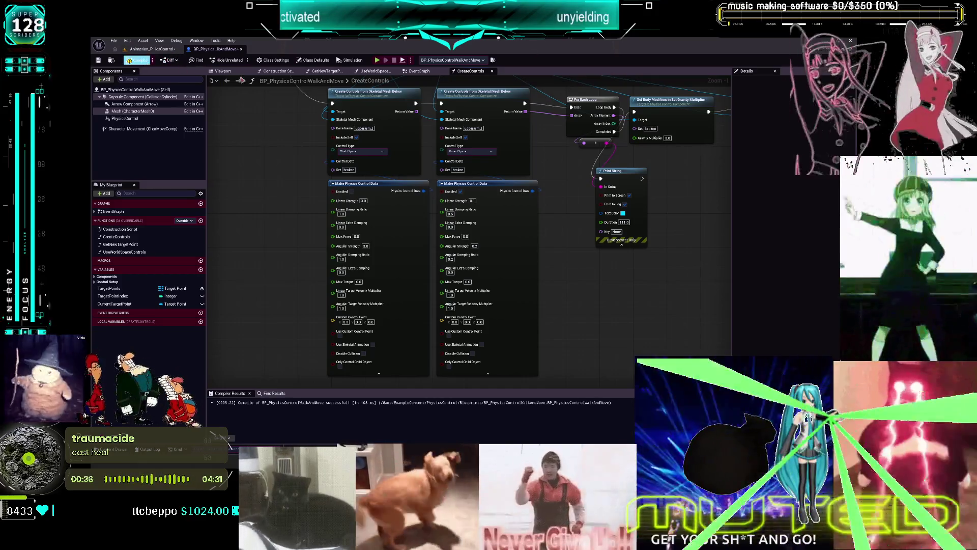
key("alt+Tab")
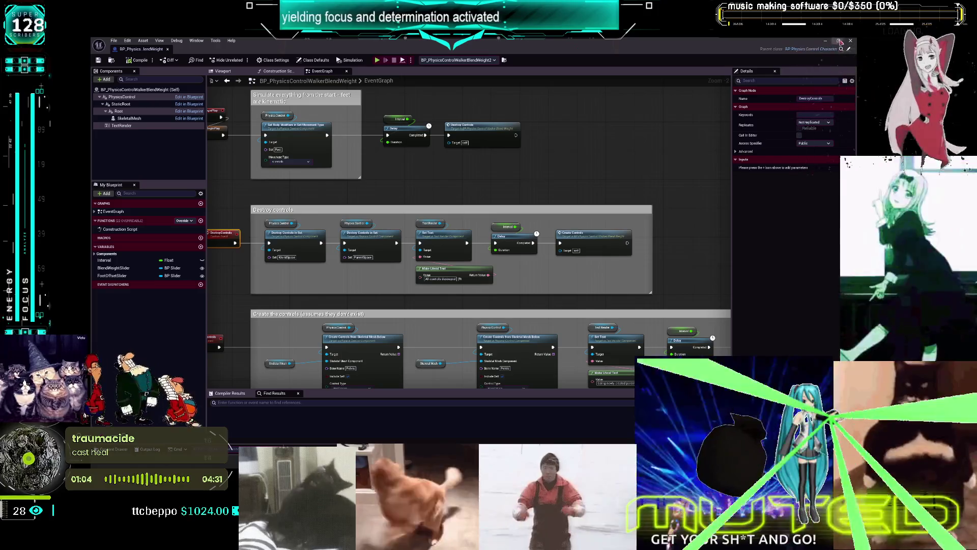
Close the BlendWeight Blueprint window and pan the CreateControls graph to both Make Physics Control Data nodes.
left_click(838, 41)
left_click_drag(504, 154, 502, 237)
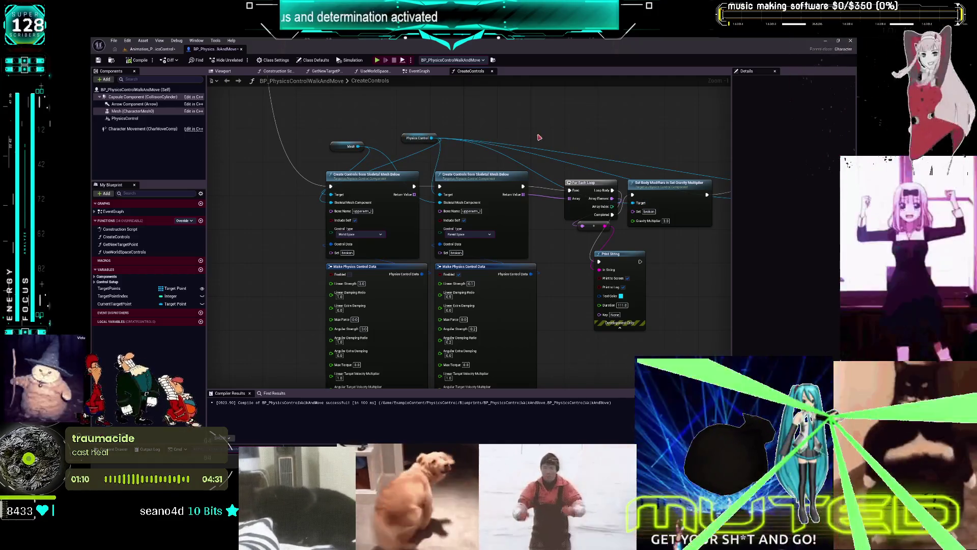
scroll(540, 138, "down", 5)
scroll(482, 253, "up", 4)
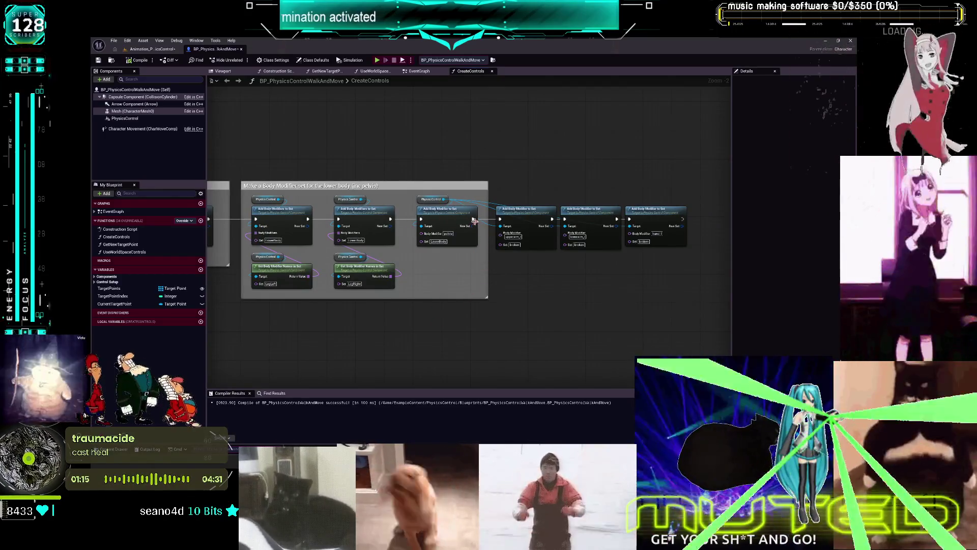
scroll(530, 183, "down", 3)
scroll(530, 220, "up", 3)
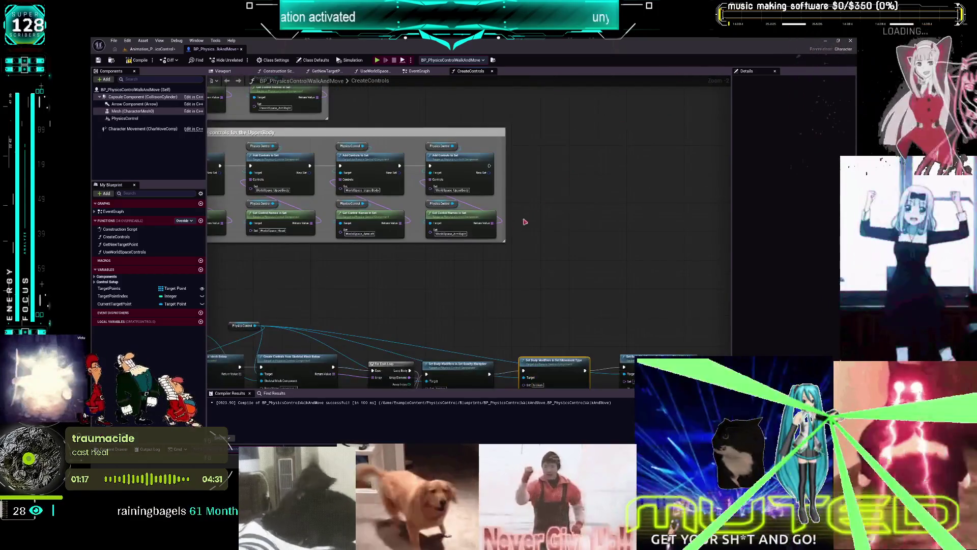
scroll(593, 152, "up", 3)
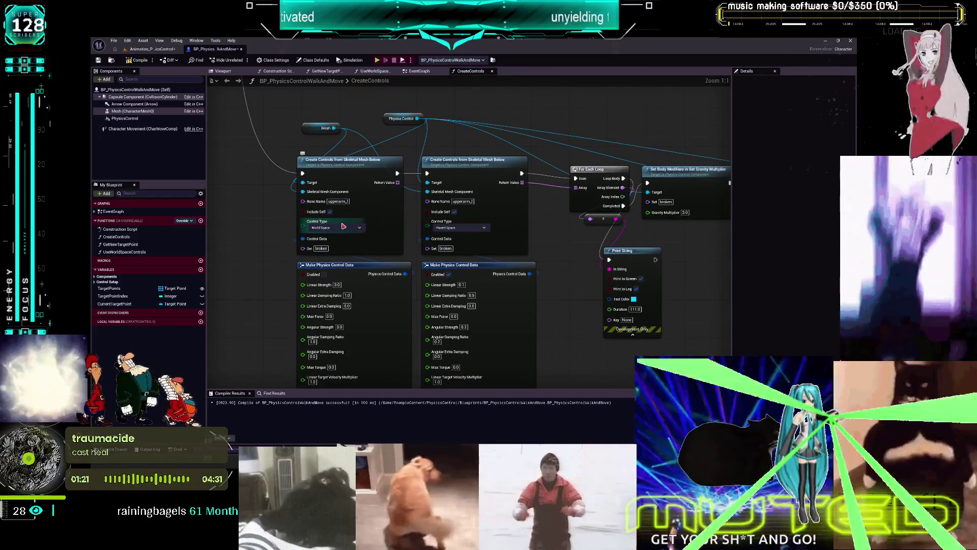
mouse_move(559, 282)
left_mouse_down()
mouse_move(548, 255)
mouse_move(558, 146)
mouse_move(565, 156)
left_mouse_up()
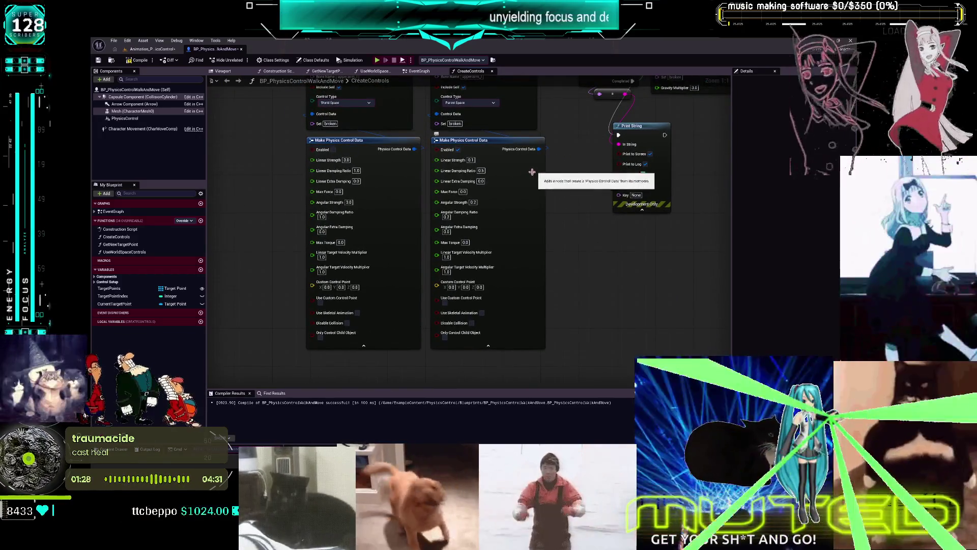
Give the left control data Linear Strength 0.01 and Linear Damping Ratio 0.1, then compile and play.
left_click(349, 160)
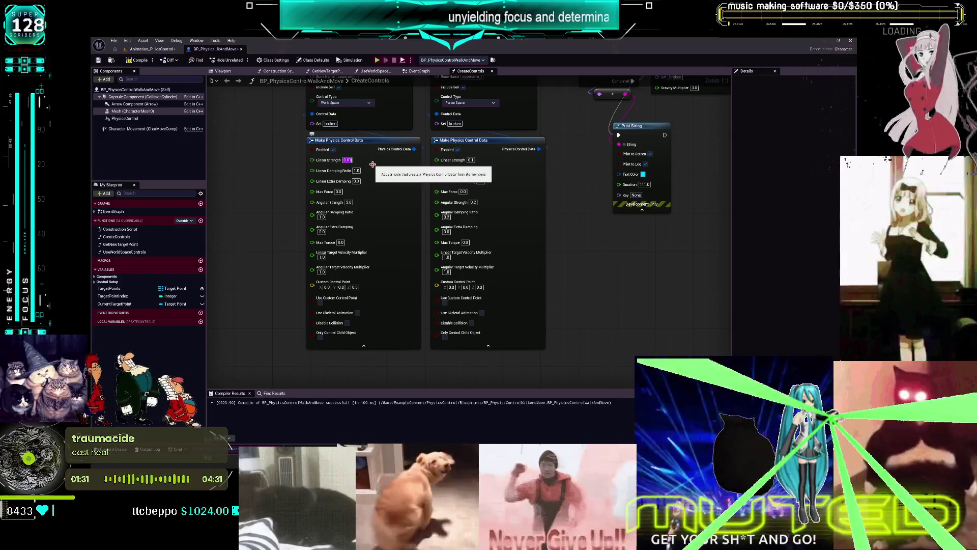
left_click(357, 170)
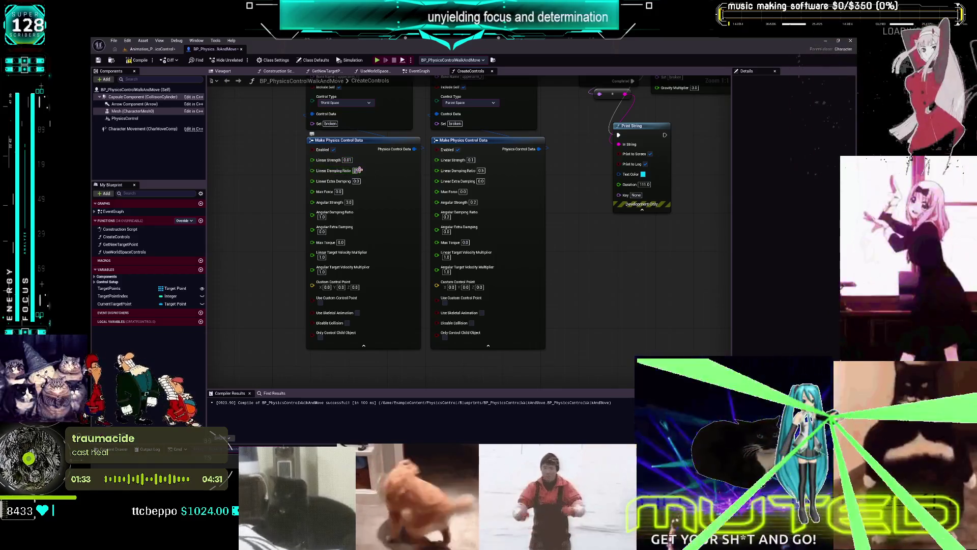
type("0.1")
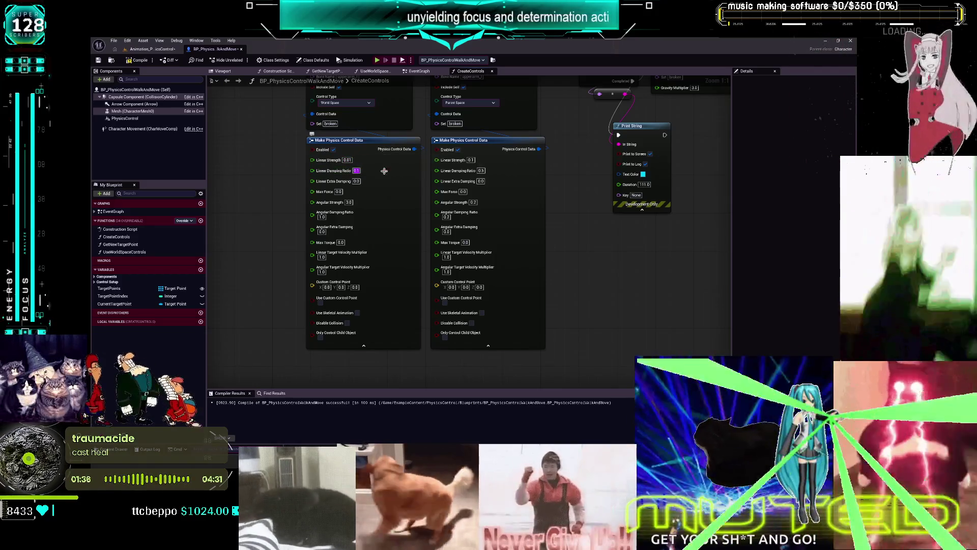
left_click(137, 60)
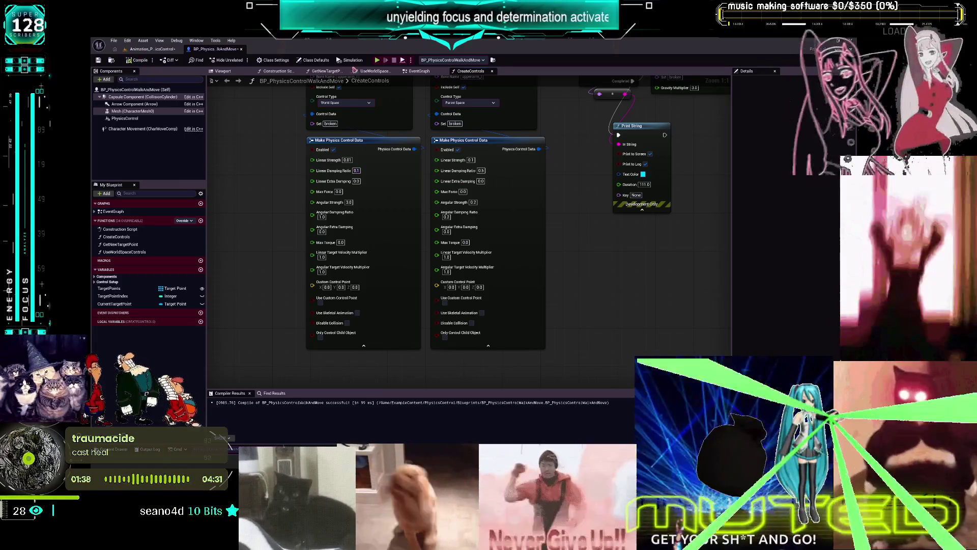
key("alt+p")
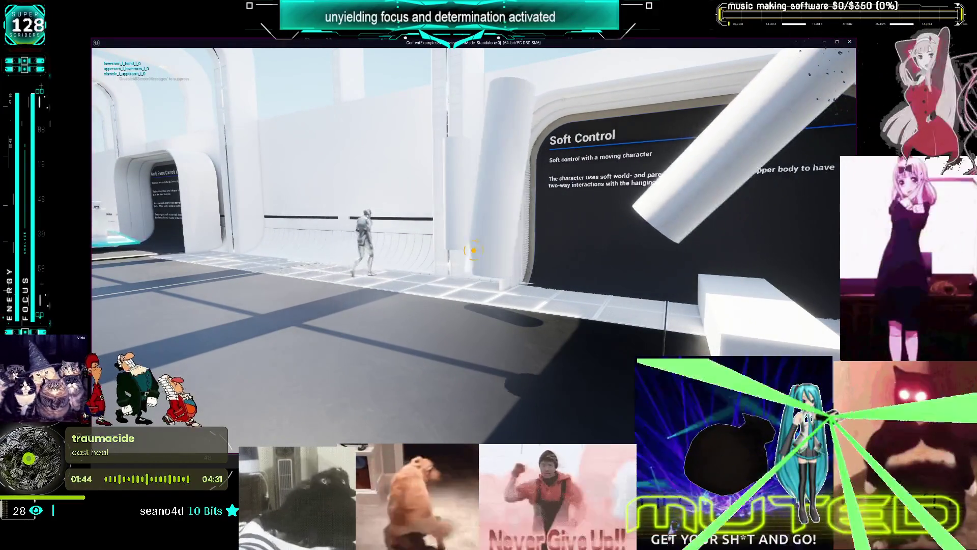
Stop the play test and return to the Animation_PhysicsControl level tab.
key("Escape")
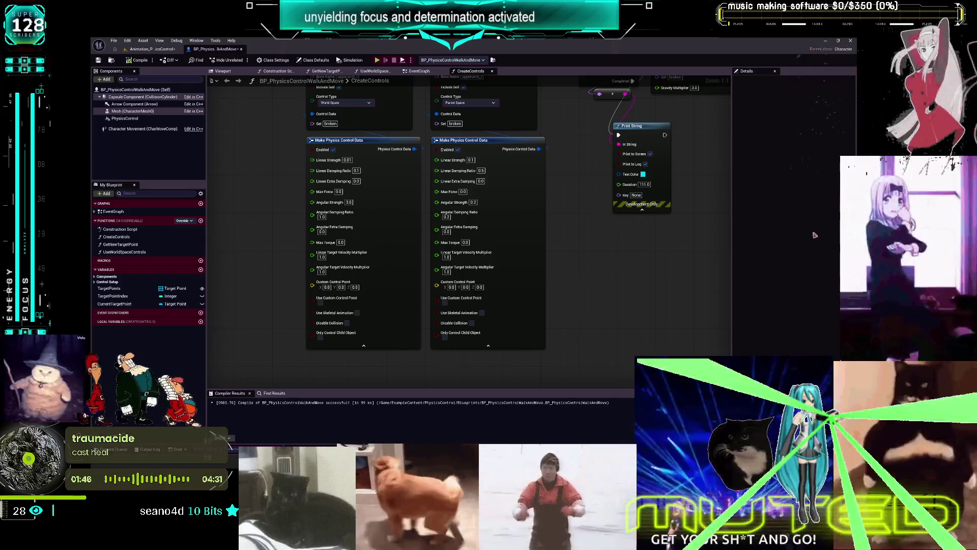
left_click(153, 49)
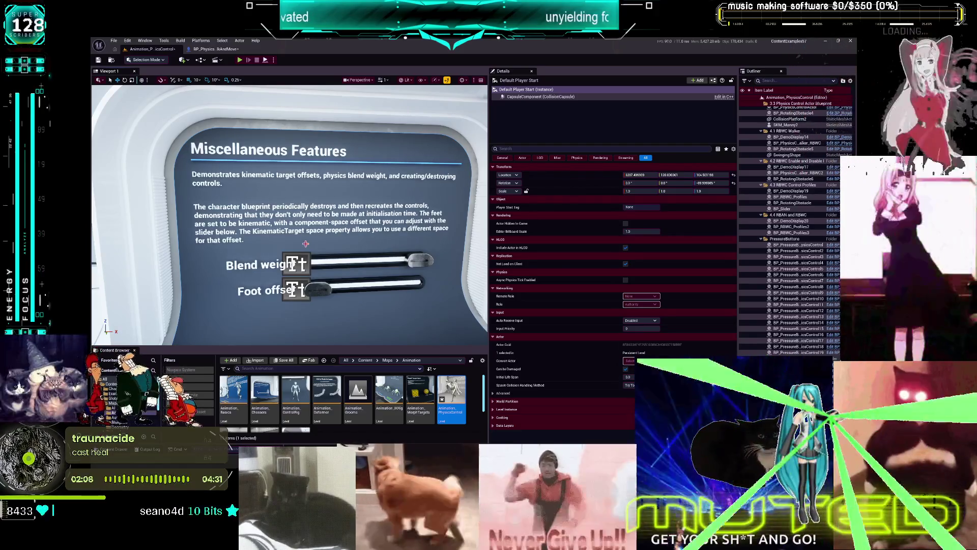
Open the Miscellaneous Features walking character's blueprint at its physics blend weight section.
scroll(350, 245, "down", 5)
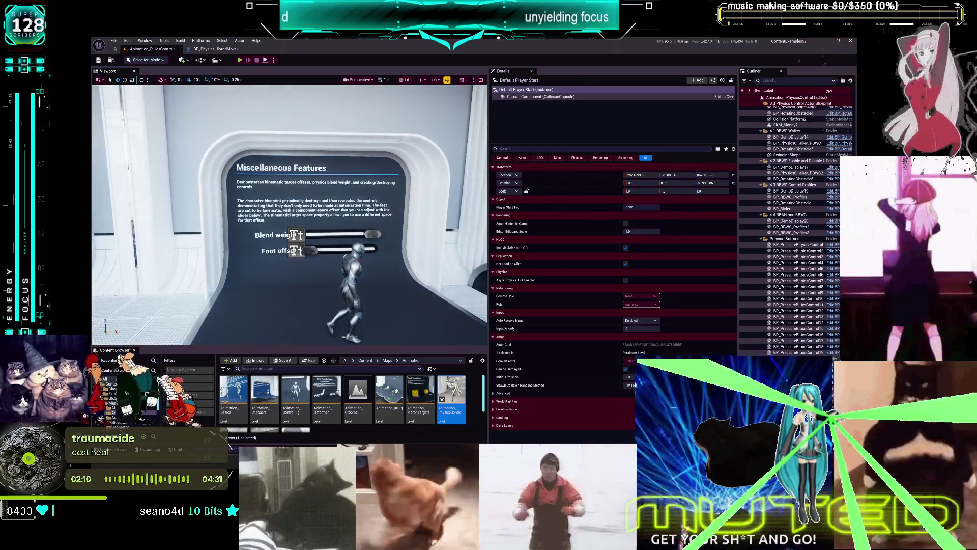
left_click(348, 285)
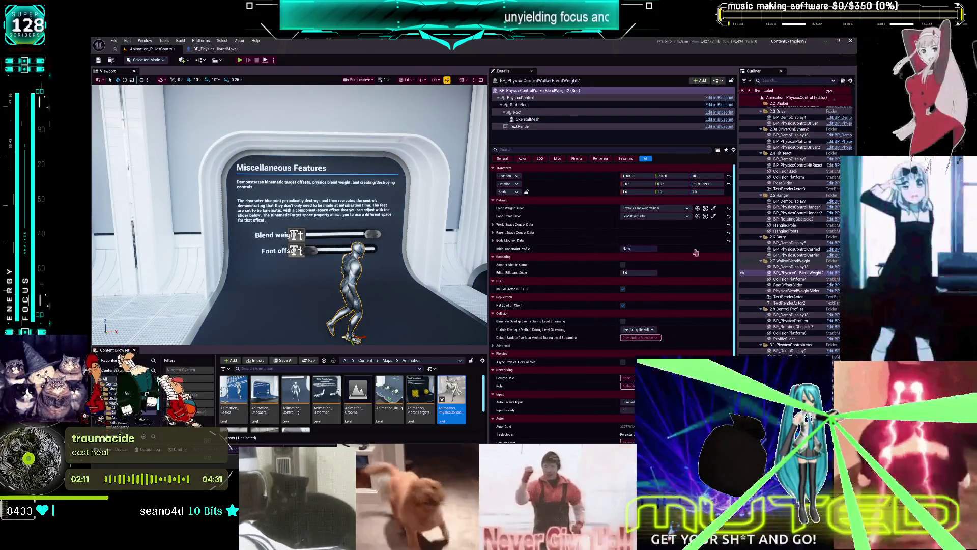
key("ctrl+e")
scroll(490, 218, "up", 2)
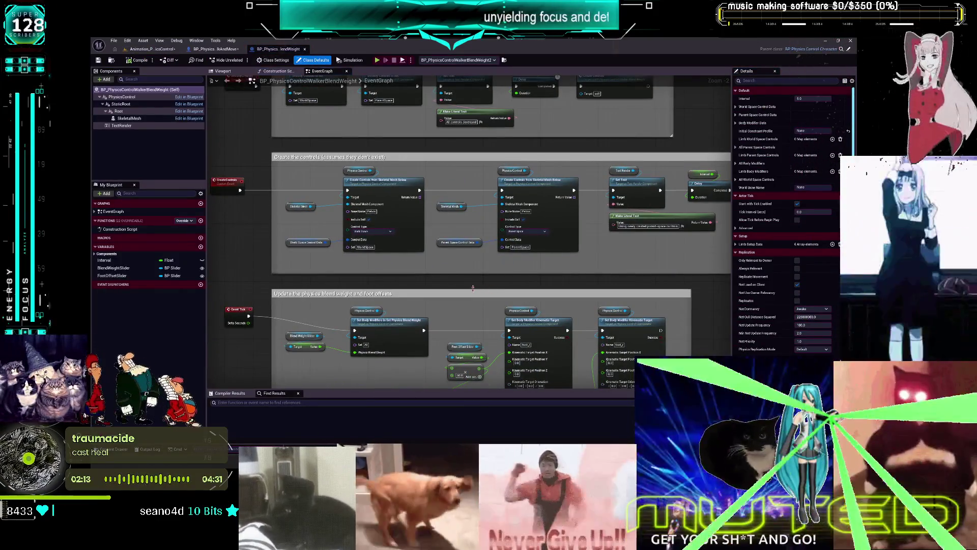
mouse_move(473, 287)
left_mouse_down()
mouse_move(446, 200)
mouse_move(449, 209)
left_mouse_up()
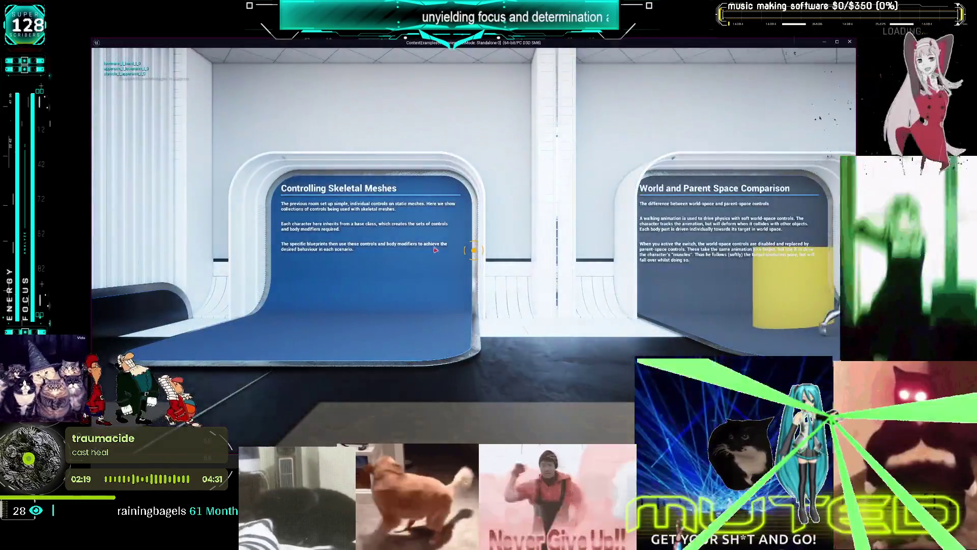
Walk up to the Miscellaneous Features panel to watch the blend-weight walker, then exit the game.
key("w")
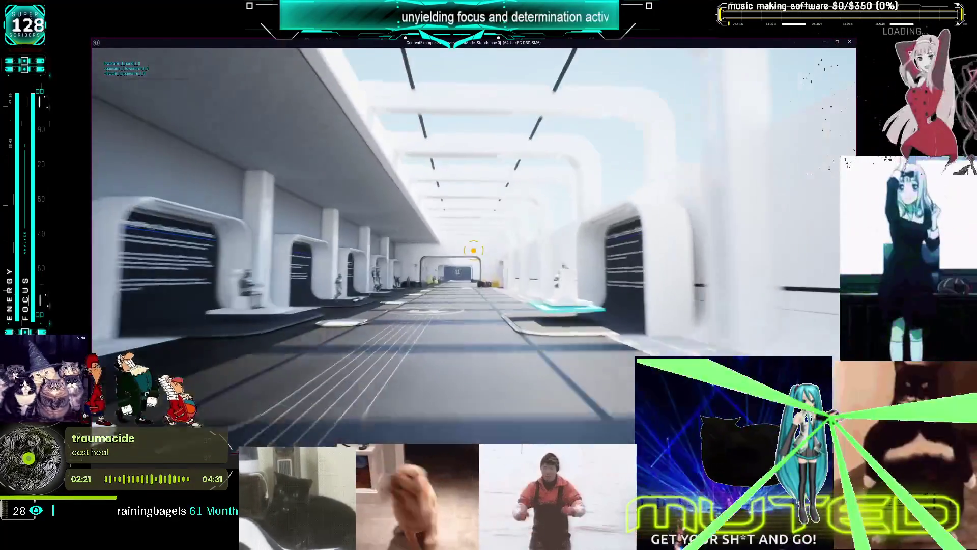
key("w")
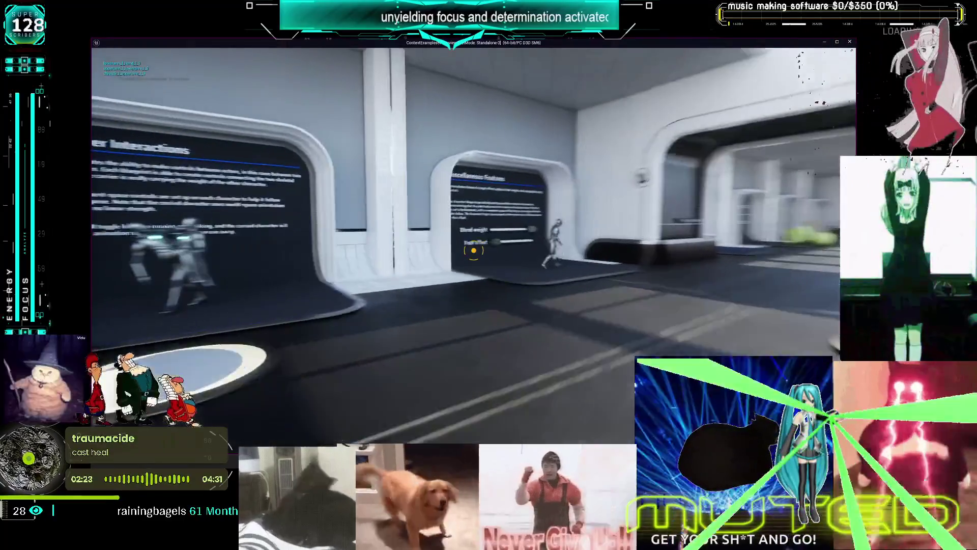
key("w")
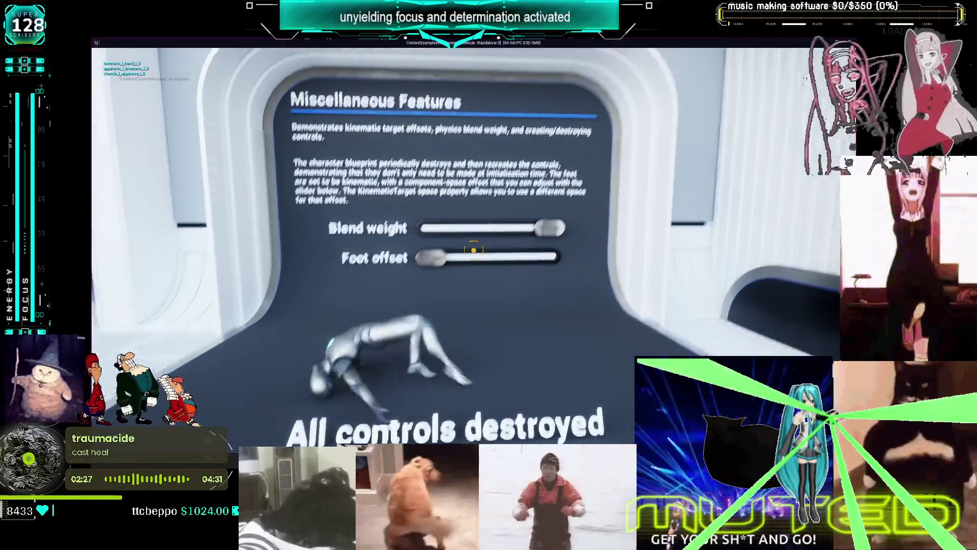
key("s")
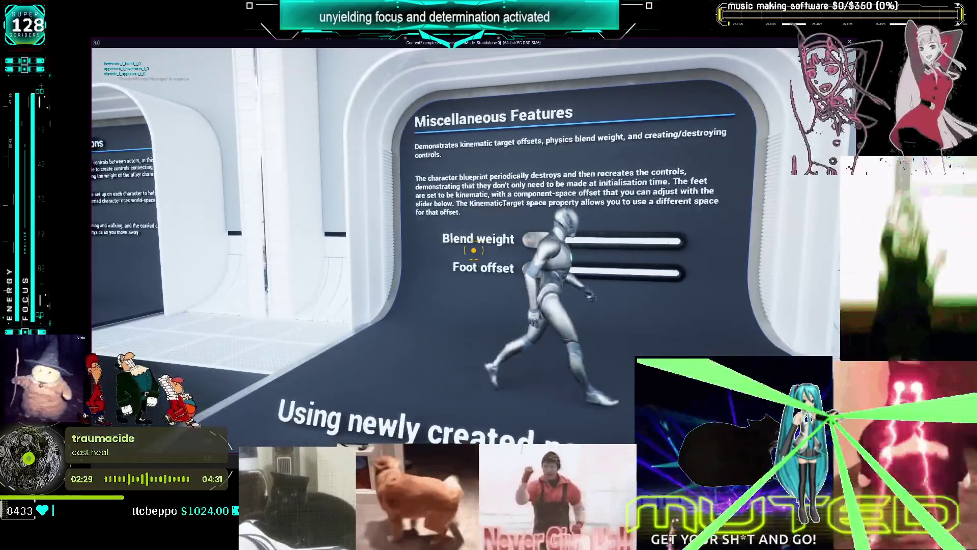
key("a")
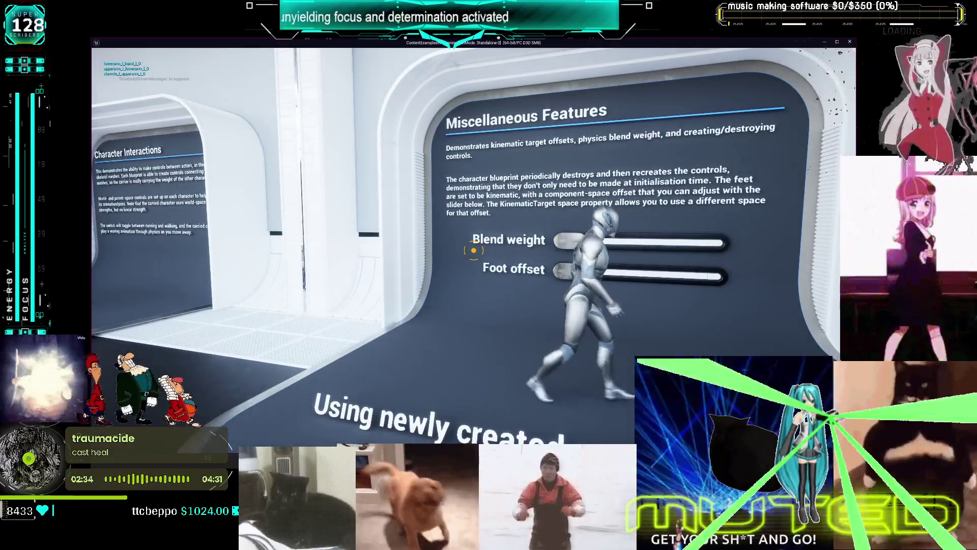
key("alt+Tab")
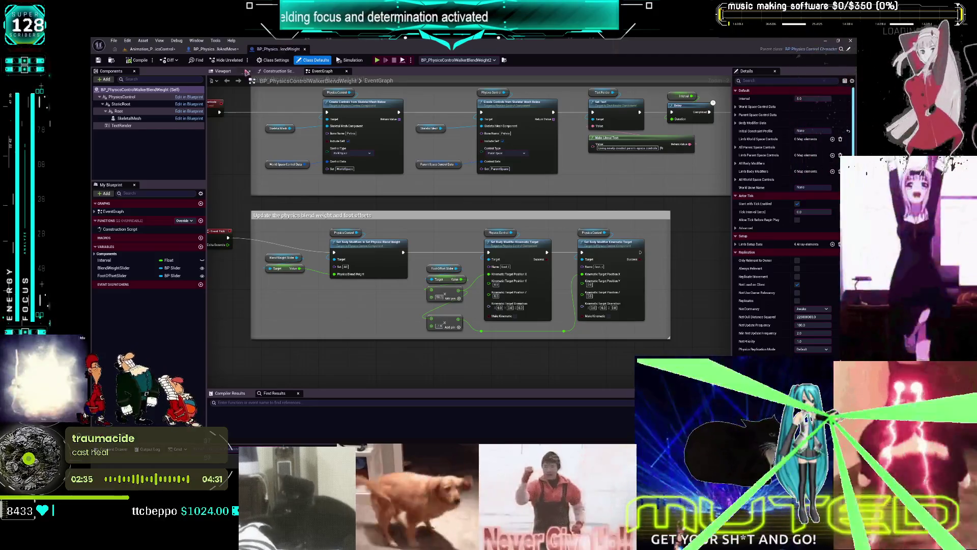
On the walk-and-move CreateControls graph, align Set Movement Type and Set Physics Blend Weight in one row.
left_click(215, 49)
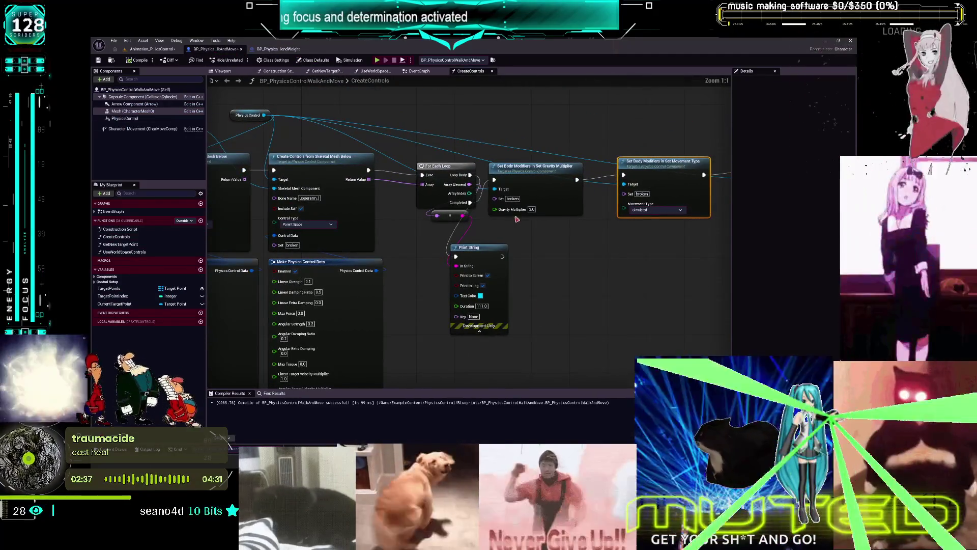
left_click_drag(587, 220, 364, 236)
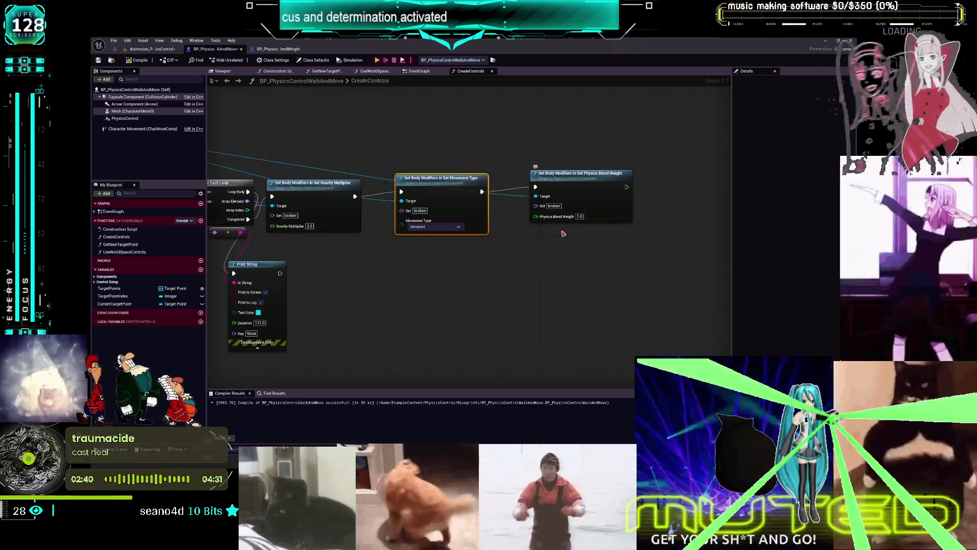
left_click_drag(571, 184, 551, 190)
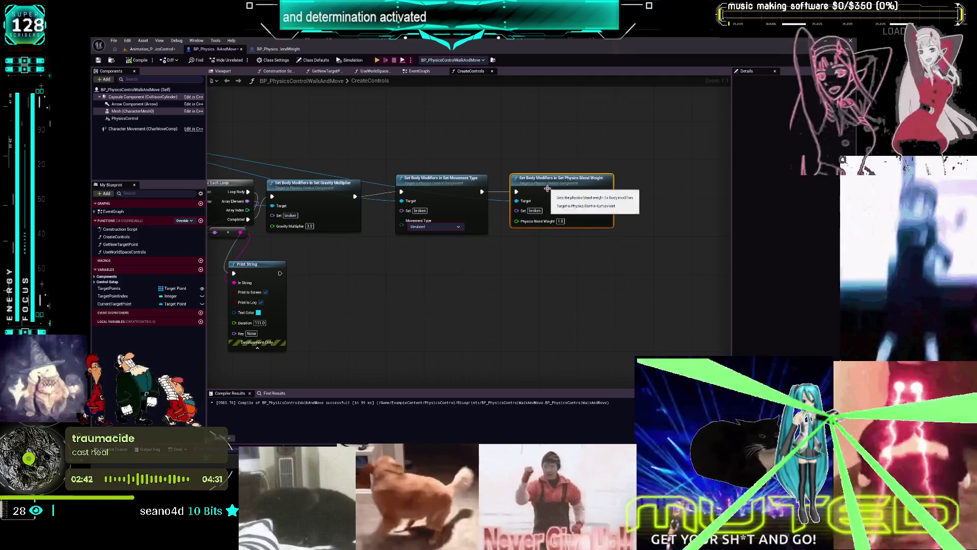
left_click_drag(394, 275, 490, 272)
left_click_drag(543, 183, 528, 184)
left_click_drag(656, 175, 628, 180)
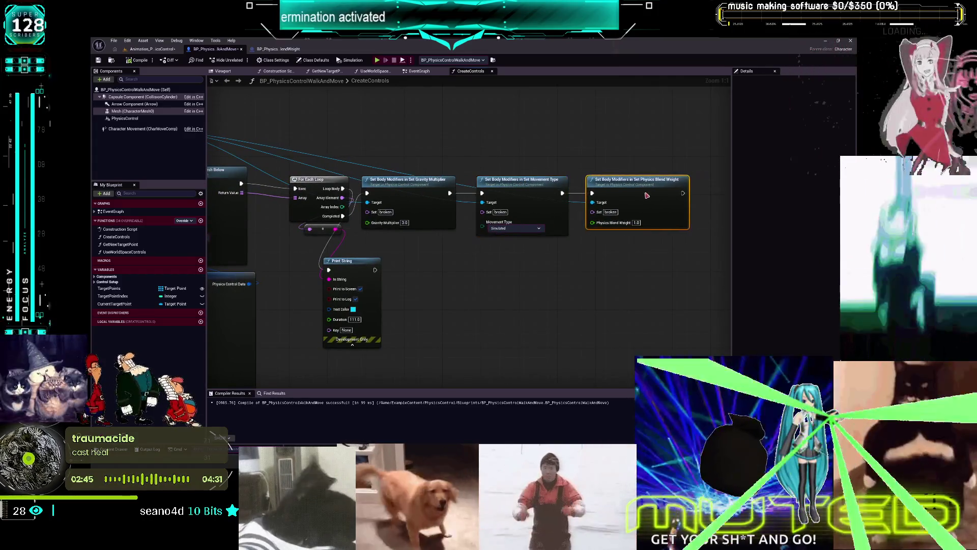
Pan from the lower-body body modifiers up to both Make Physics Control Data nodes and their lower pins.
left_click_drag(391, 162, 438, 167)
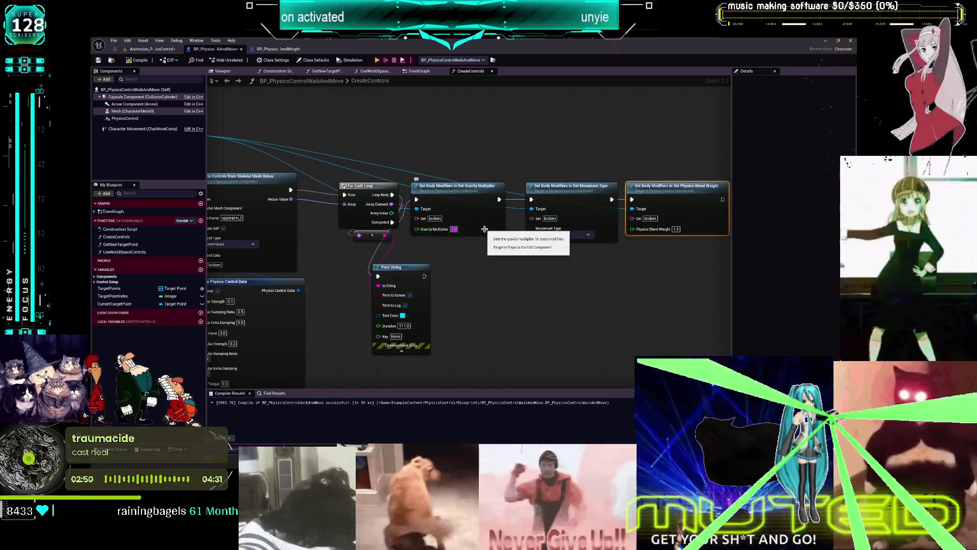
left_click_drag(219, 136, 402, 135)
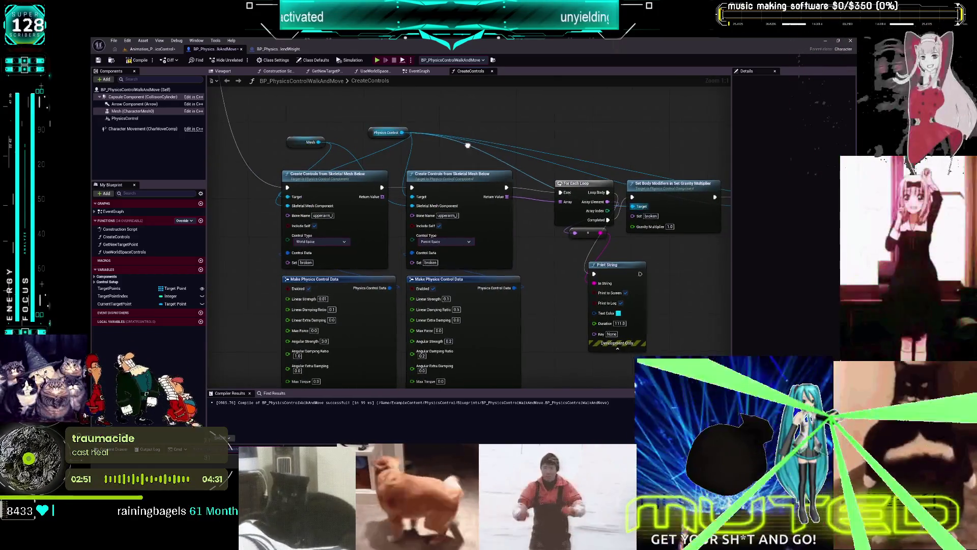
scroll(345, 354, "down", 3)
scroll(345, 353, "up", 3)
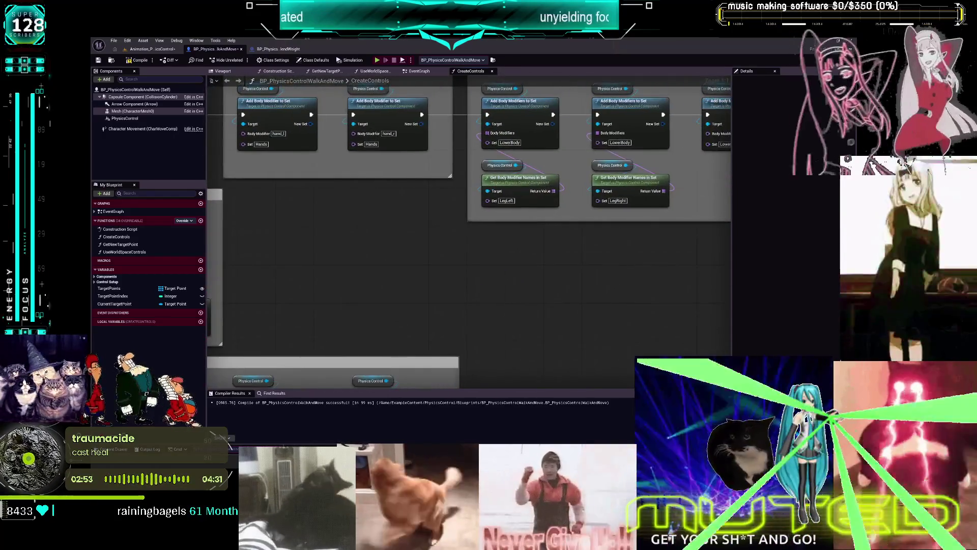
mouse_move(560, 153)
left_mouse_down()
mouse_move(473, 229)
mouse_move(247, 240)
left_mouse_up()
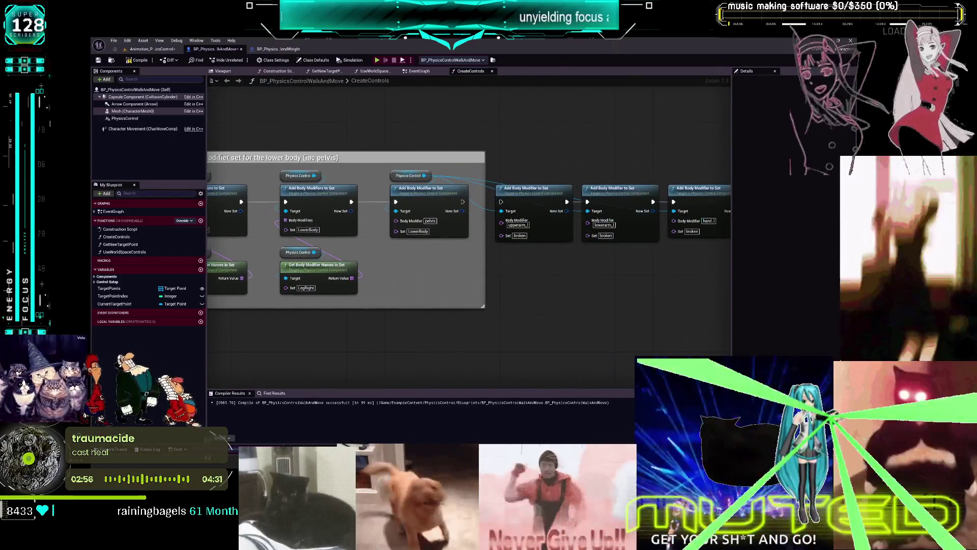
mouse_move(387, 255)
left_mouse_down()
mouse_move(399, 192)
mouse_move(453, 236)
mouse_move(566, 152)
mouse_move(437, 305)
mouse_move(463, 290)
mouse_move(514, 285)
mouse_move(563, 260)
mouse_move(677, 161)
mouse_move(560, 203)
mouse_move(551, 160)
left_mouse_up()
left_click_drag(631, 153, 624, 102)
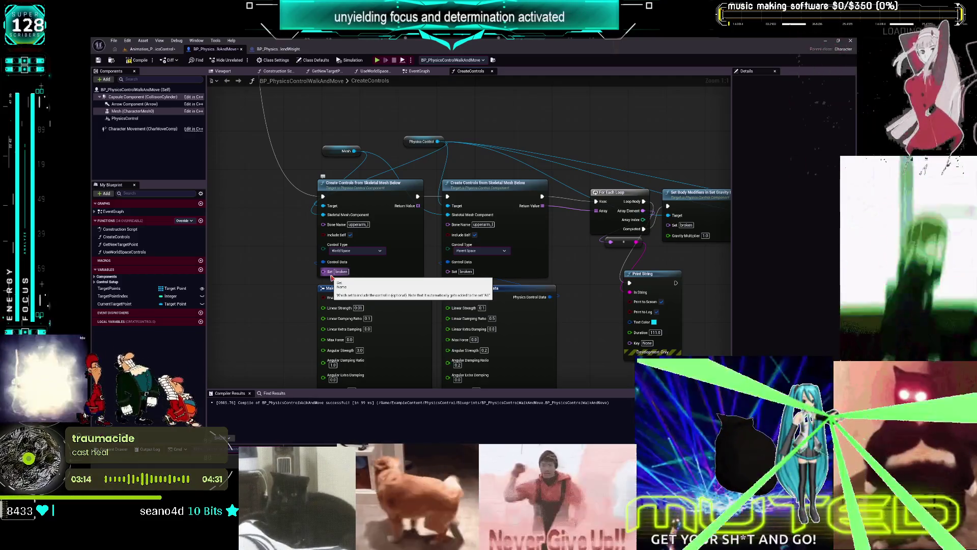
left_click_drag(560, 277, 563, 208)
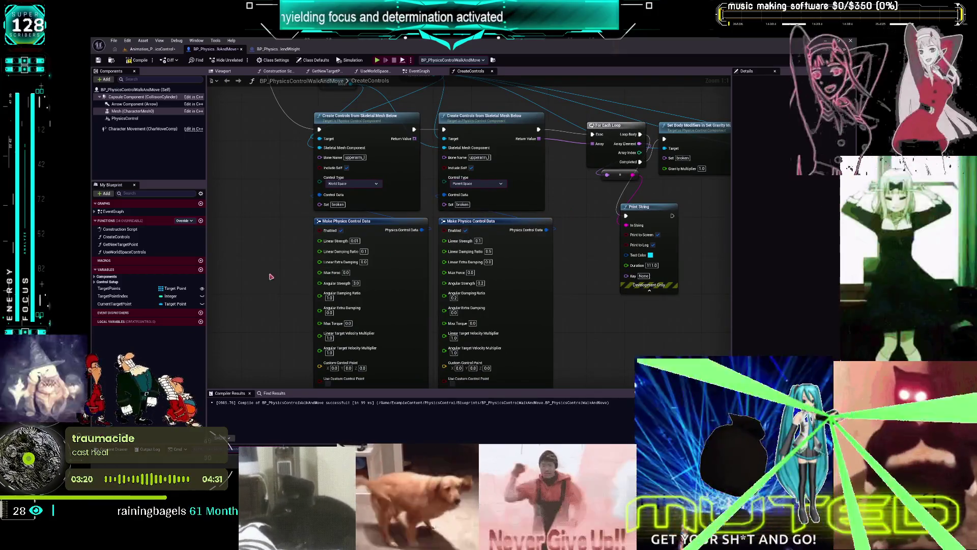
mouse_move(519, 250)
left_mouse_down()
mouse_move(540, 191)
mouse_move(553, 186)
mouse_move(549, 199)
left_mouse_up()
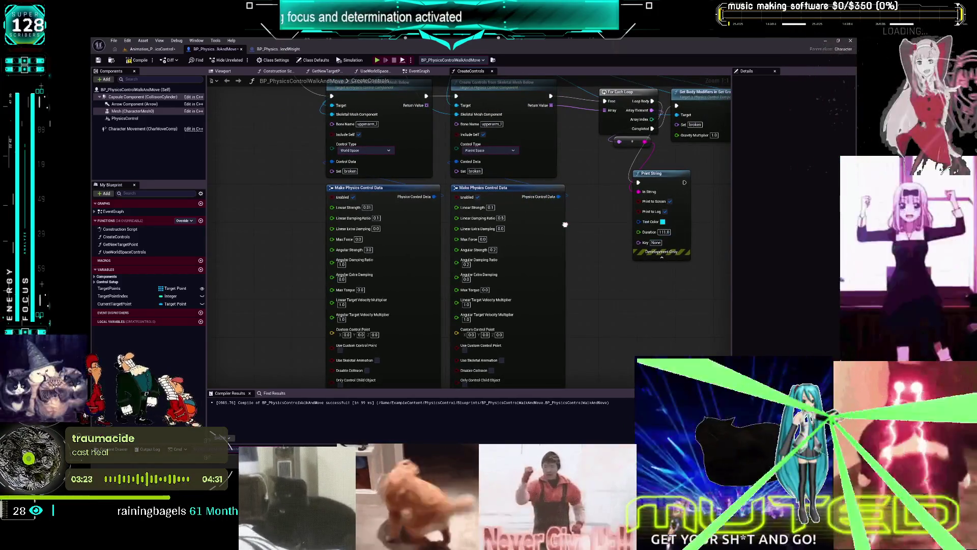
Select the four central Create Controls and Make Physics Control Data nodes.
right_click(565, 224)
scroll(565, 224, "down", 1)
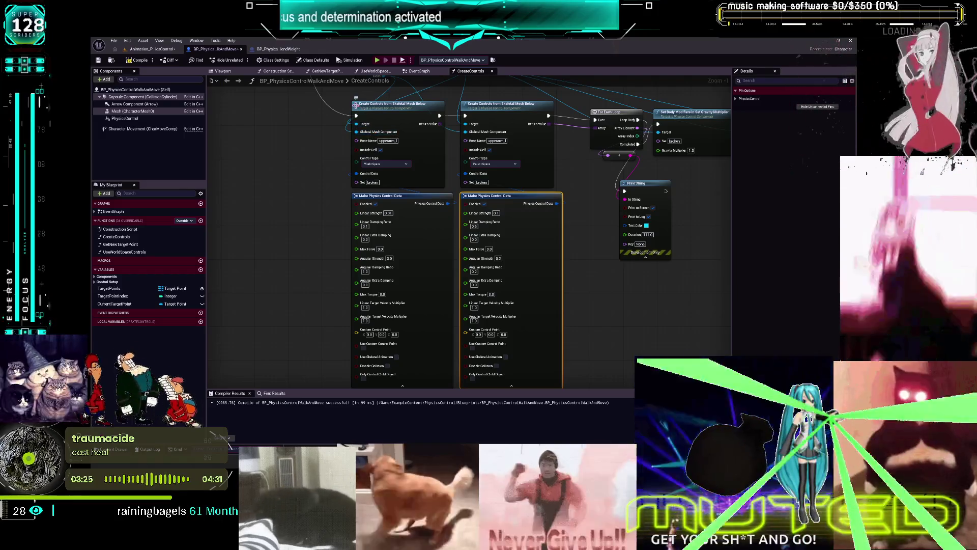
right_click(351, 104)
left_click(337, 261)
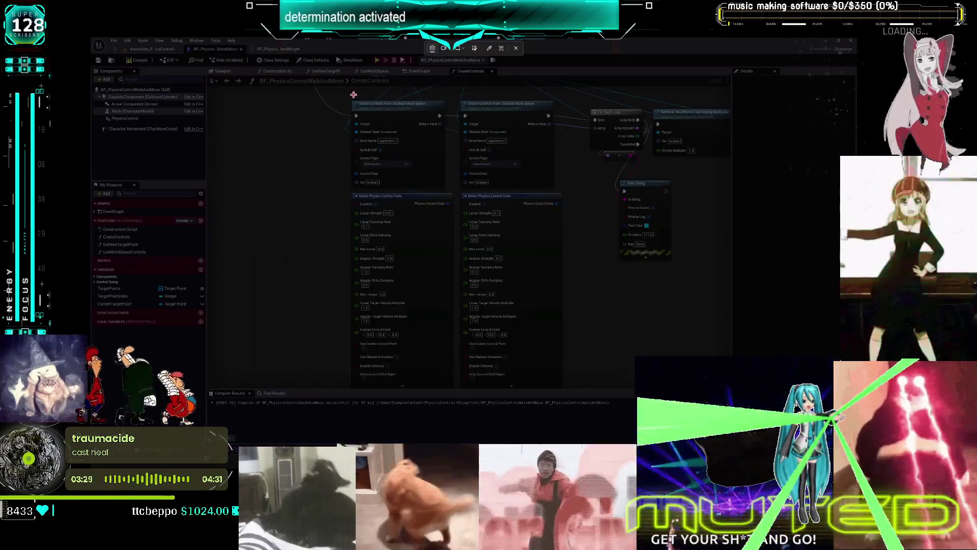
mouse_move(350, 95)
left_mouse_down()
mouse_move(461, 286)
mouse_move(566, 389)
left_mouse_up()
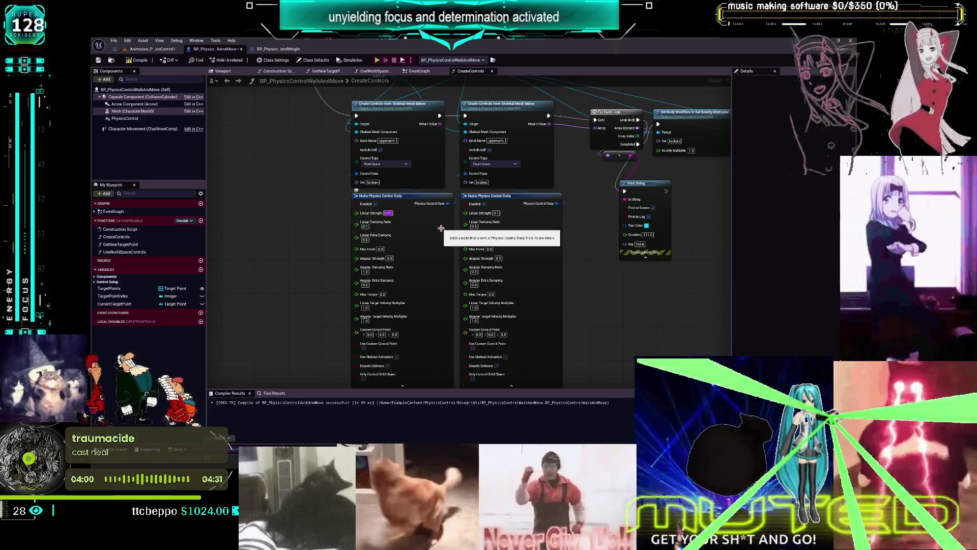
Set Angular Damping Ratio to 0 on the left control data node and 2 on the right.
key("Tab")
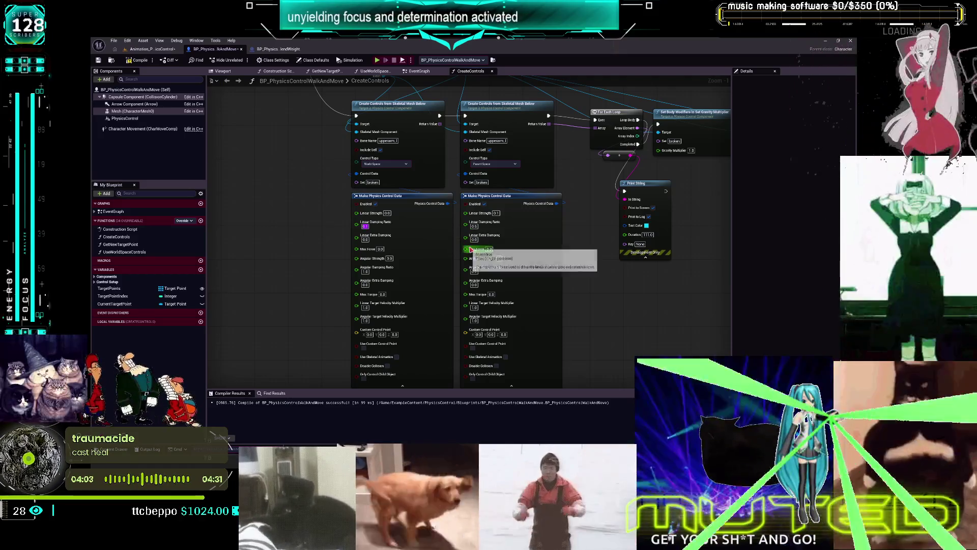
key("Tab")
key("Tab")
key("Tab")
type("0")
key("Return")
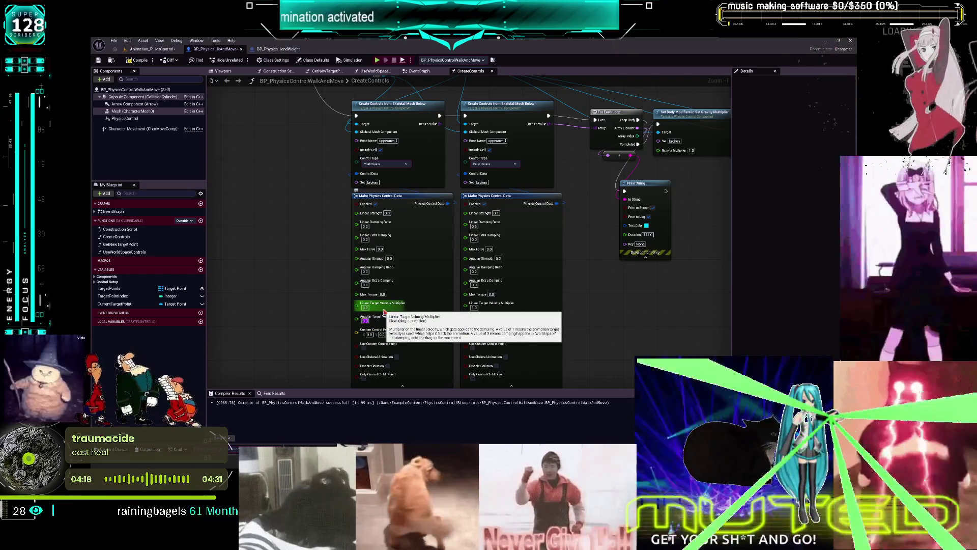
left_click(497, 213)
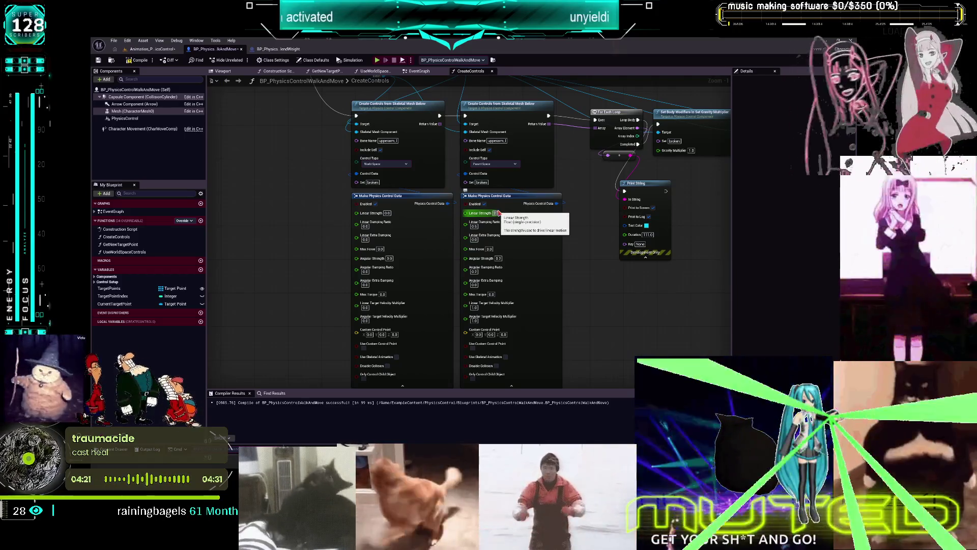
key("Tab")
key("Tab")
key("Tab")
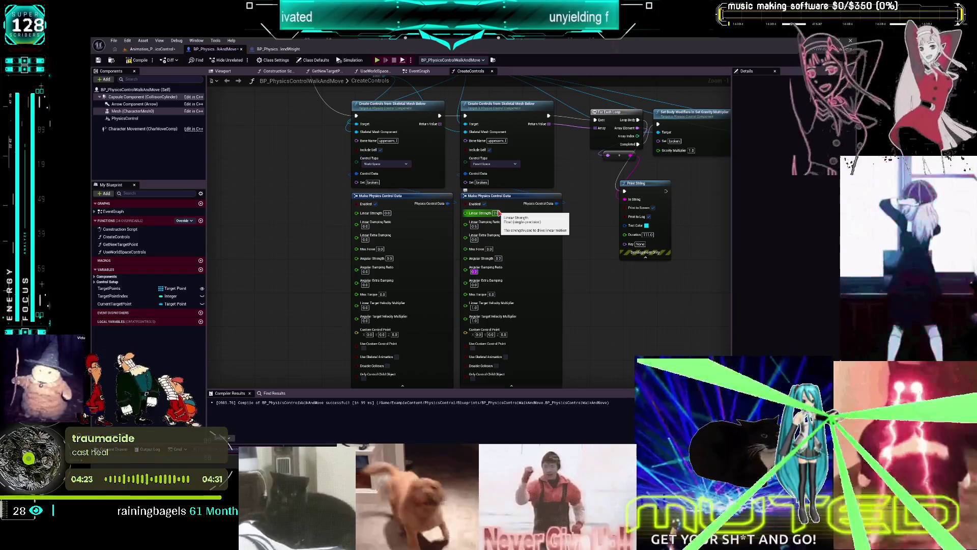
type("2")
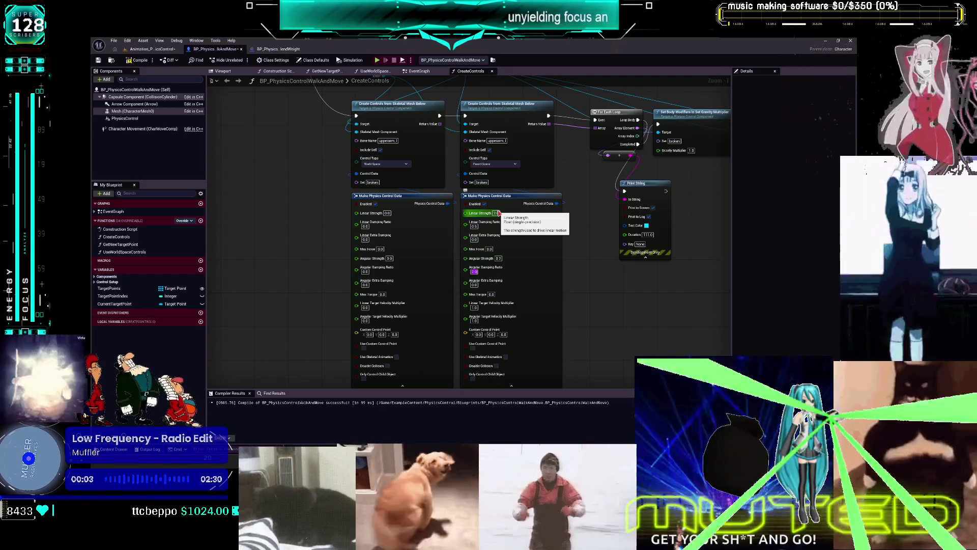
Undo the Angular Damping Ratio back to 0.2 and set the left Linear Damping Ratio to 0.5.
key("ctrl+z")
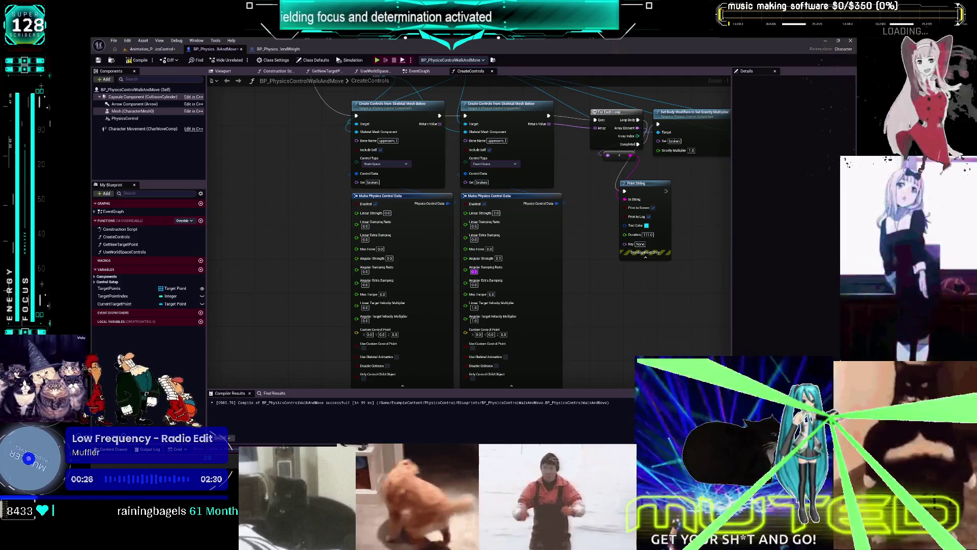
left_click(387, 212)
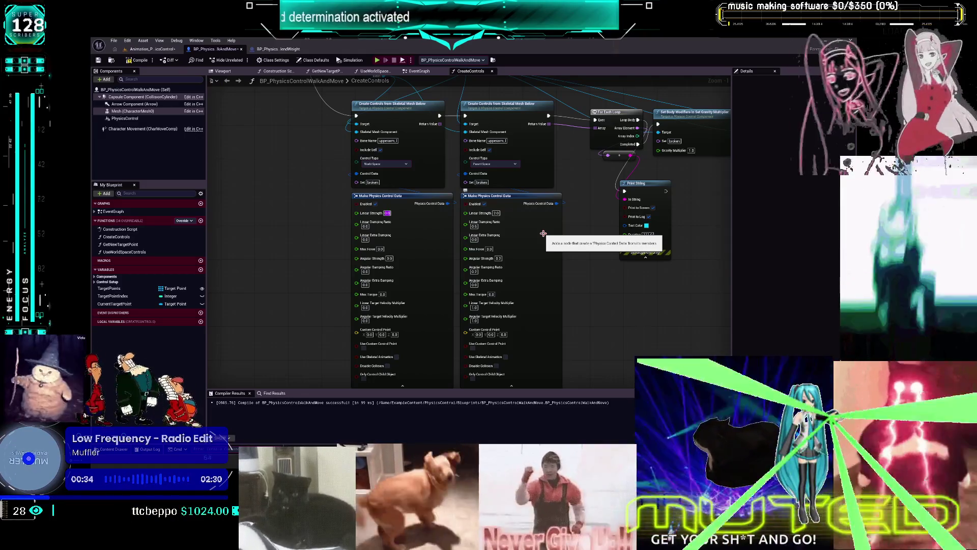
key("Tab")
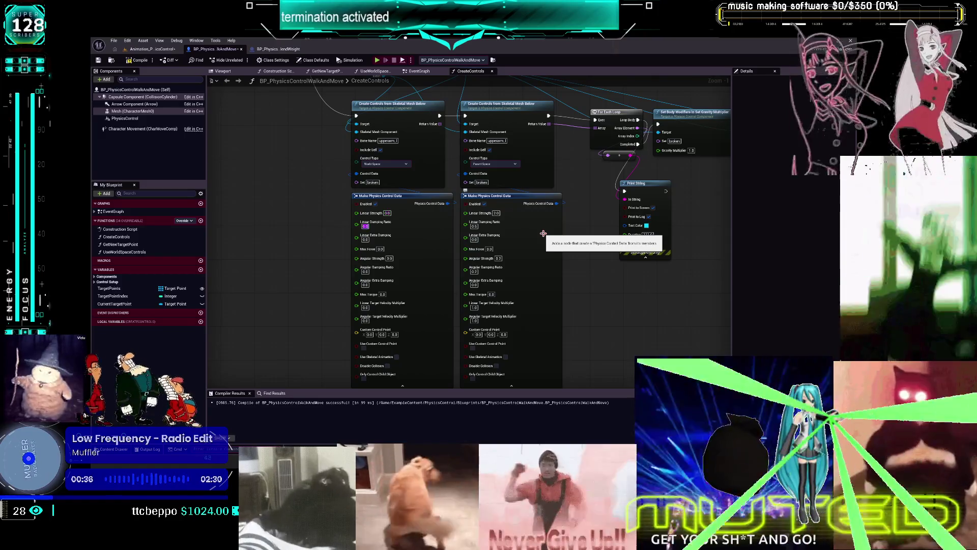
type("0.5")
key("Tab")
key("Tab")
key("Tab")
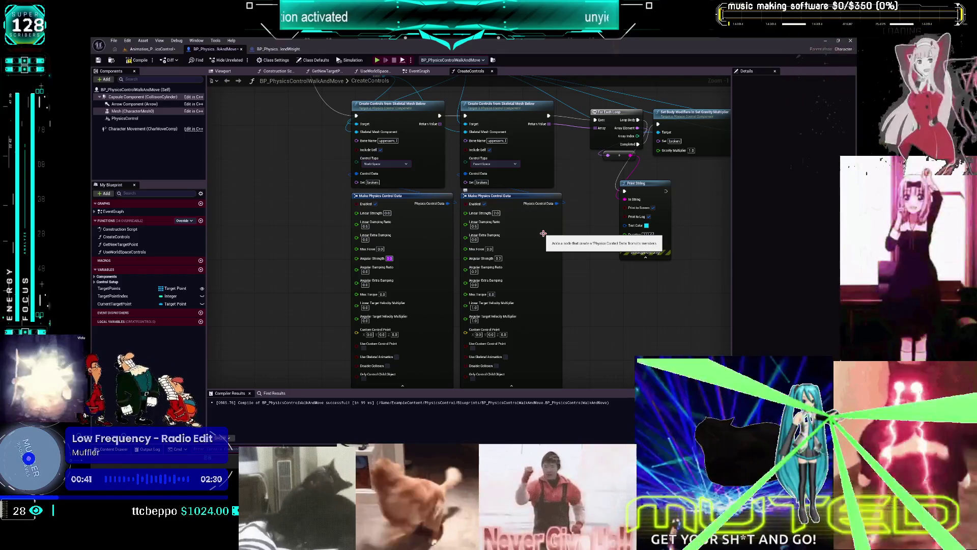
key("Tab")
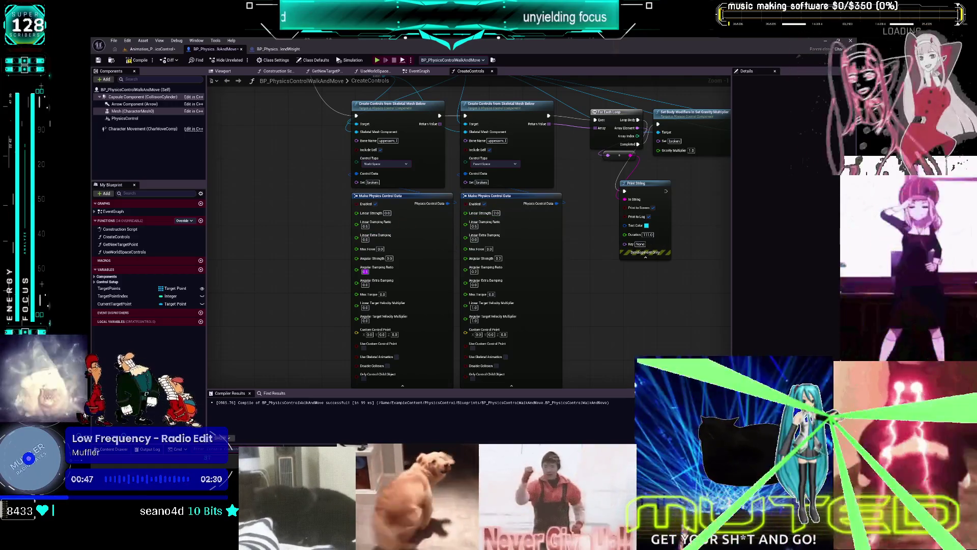
Give the right control data node Linear Damping Ratio 1.0 and Angular Strength 1.5.
left_click(495, 214)
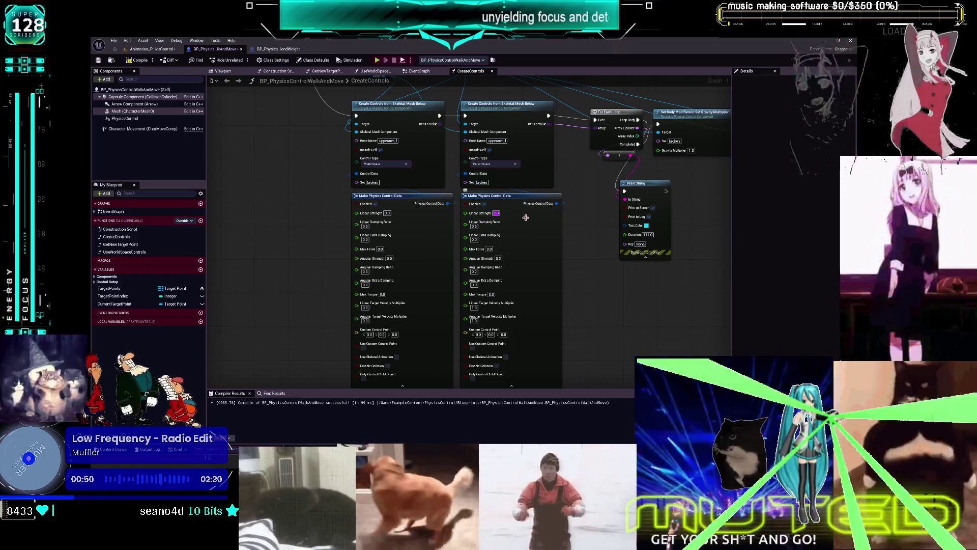
key("Tab")
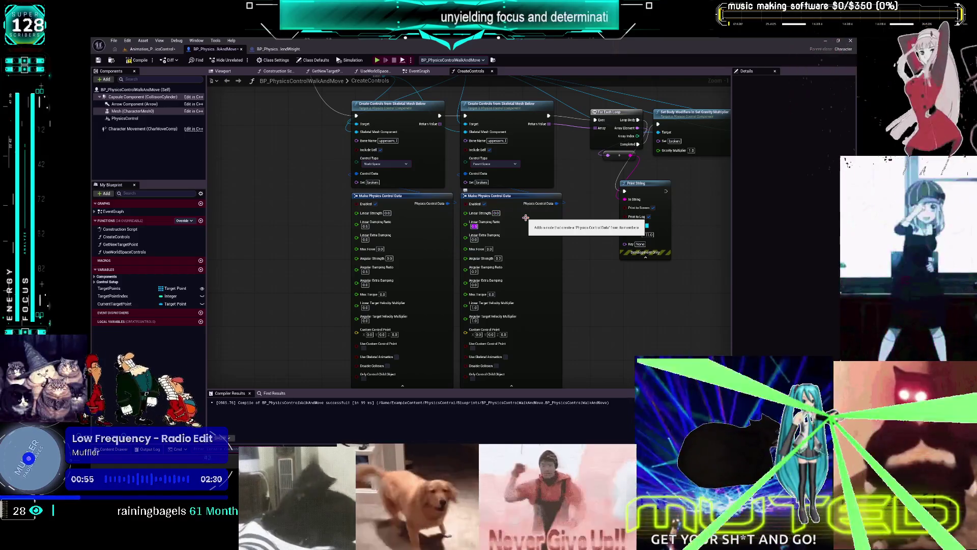
type("1")
key("Tab")
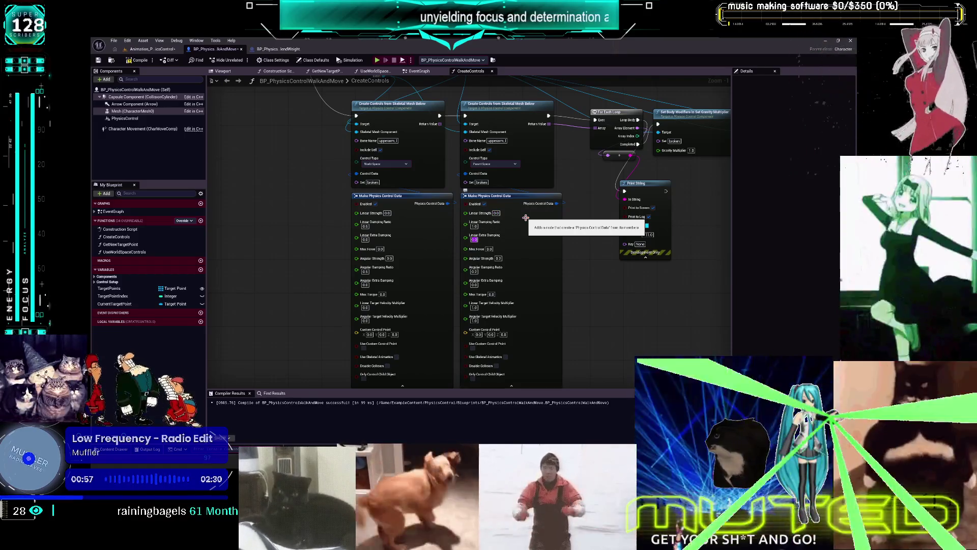
key("Tab")
key("Tab")
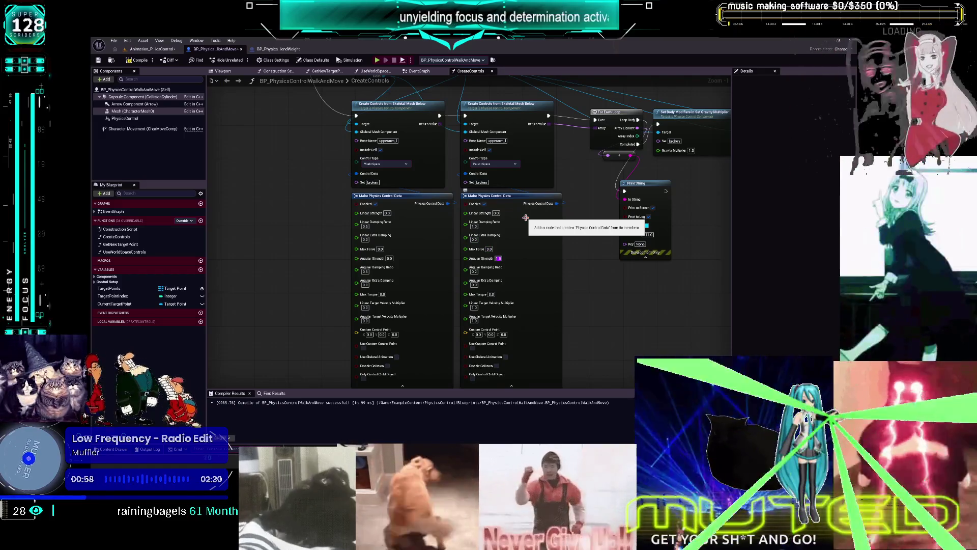
key("Tab")
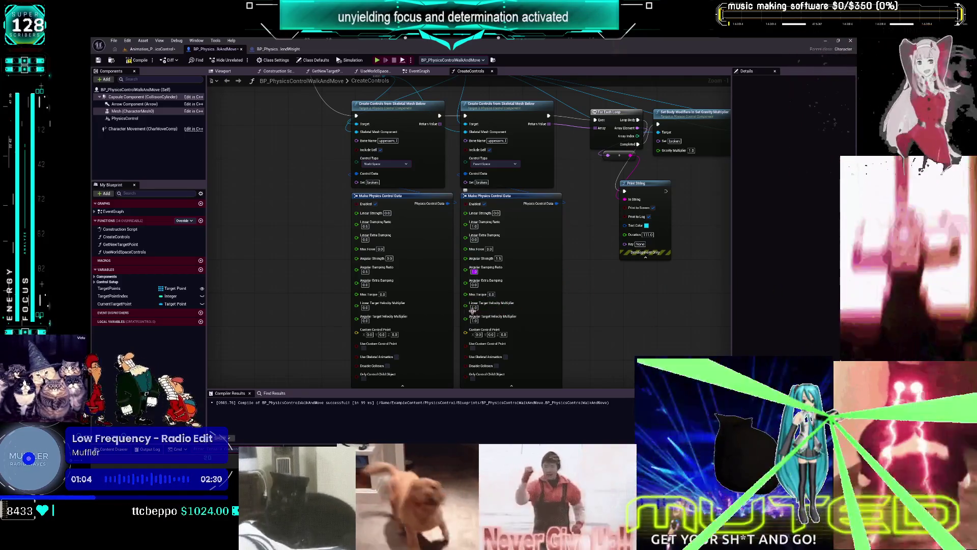
left_click(365, 308)
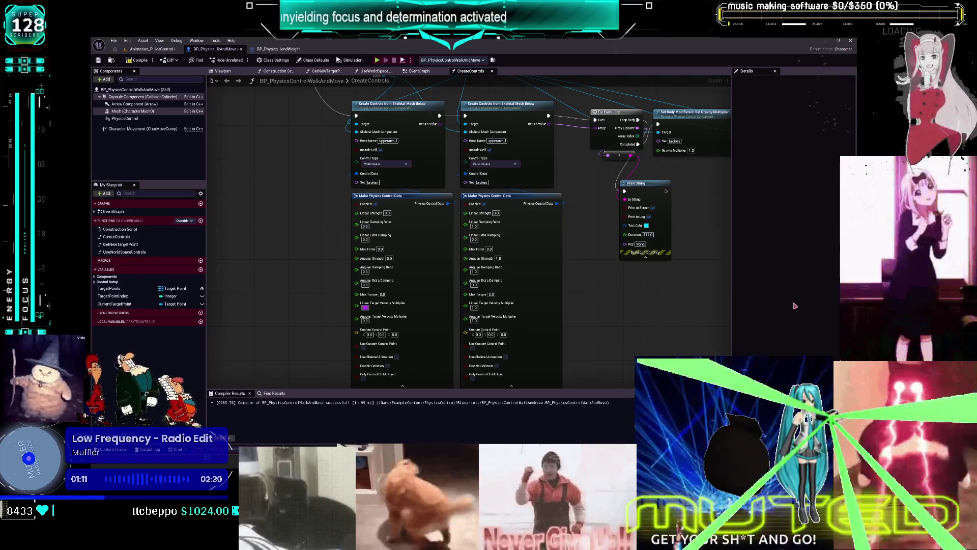
key("super+shift+s")
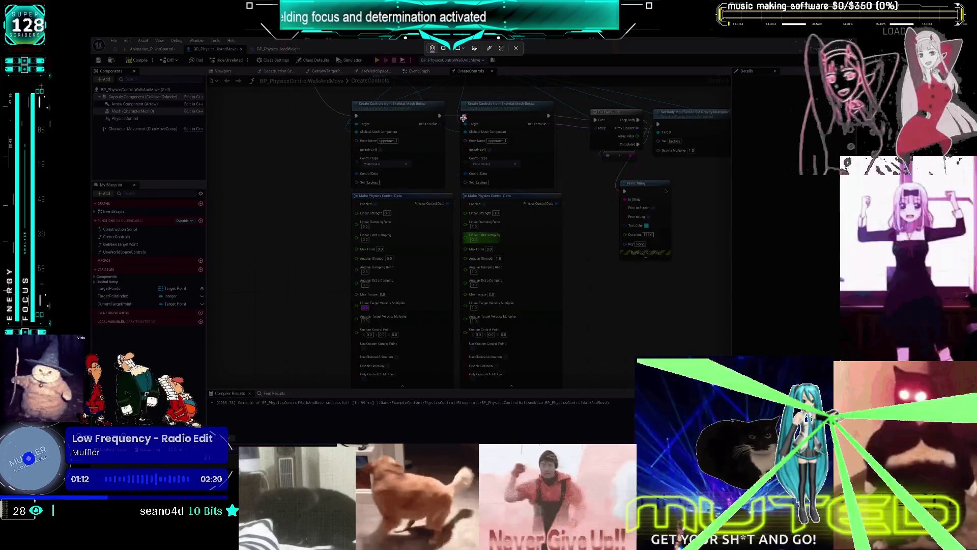
Snip the right control data node and re-enter its Angular Strength as 1.5.
left_click_drag(459, 99, 564, 390)
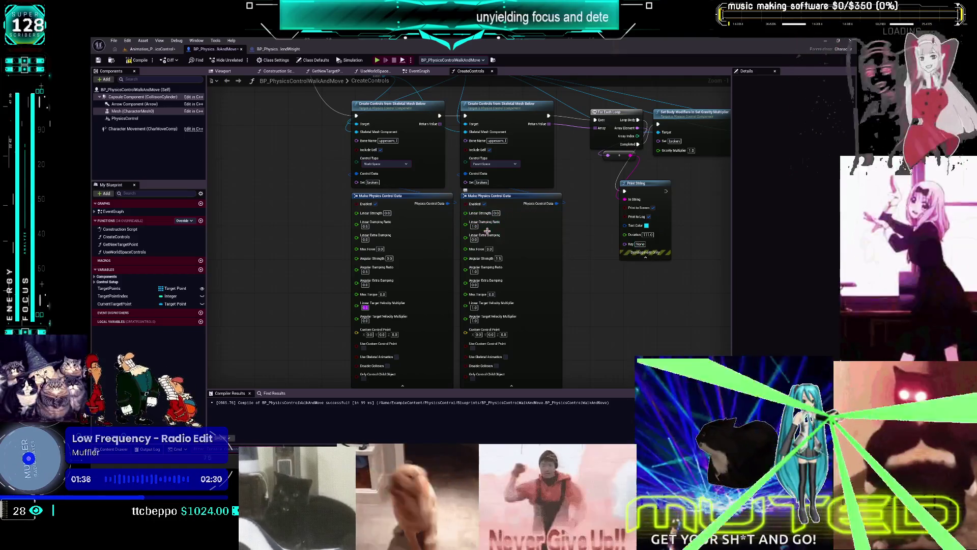
left_click(497, 259)
type("1")
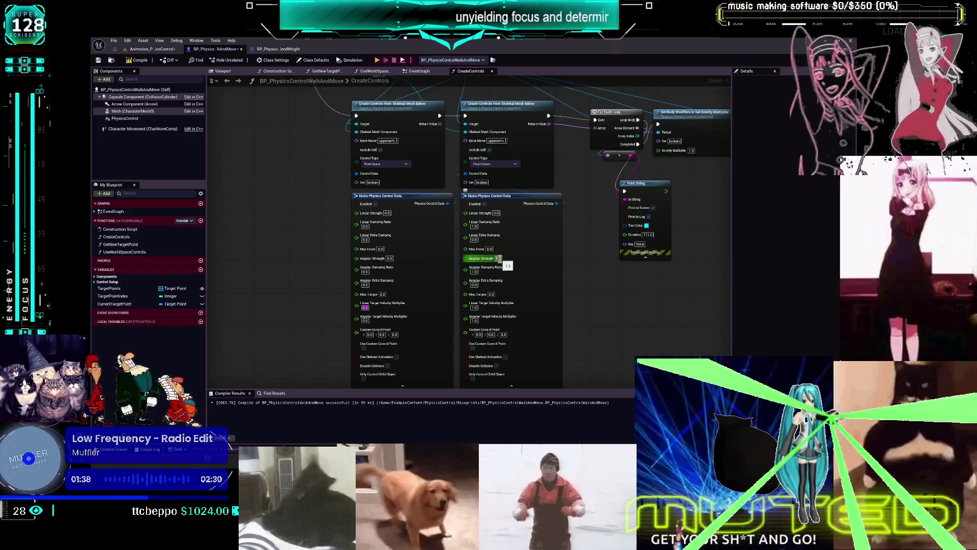
type(".5")
key("Return")
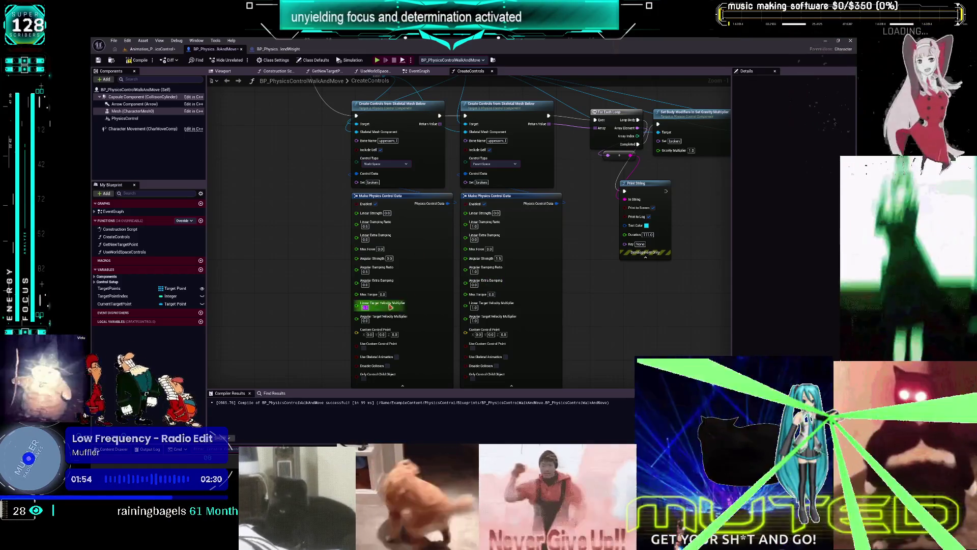
Set the left node's Linear and Angular Target Velocity Multipliers to 1.0.
type("1")
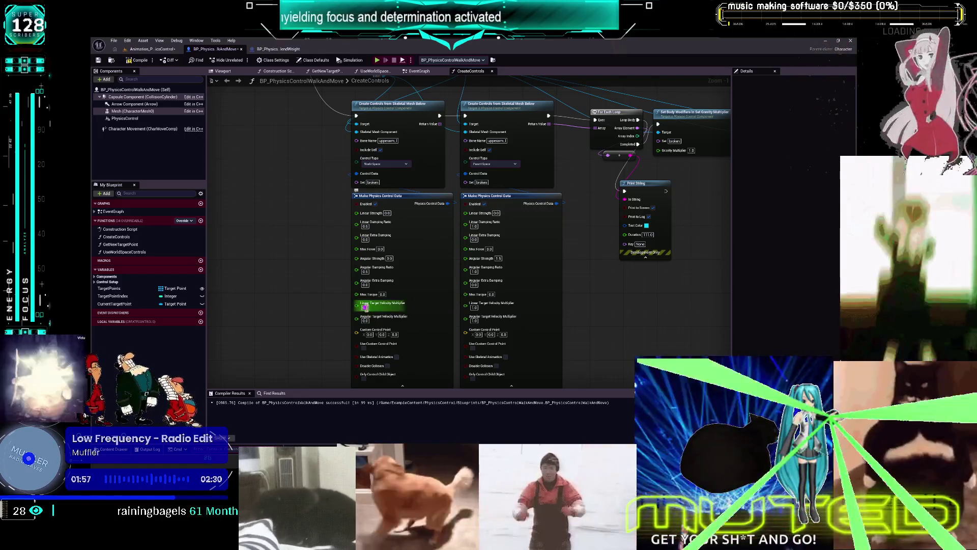
key("Tab")
type("1")
key("Tab")
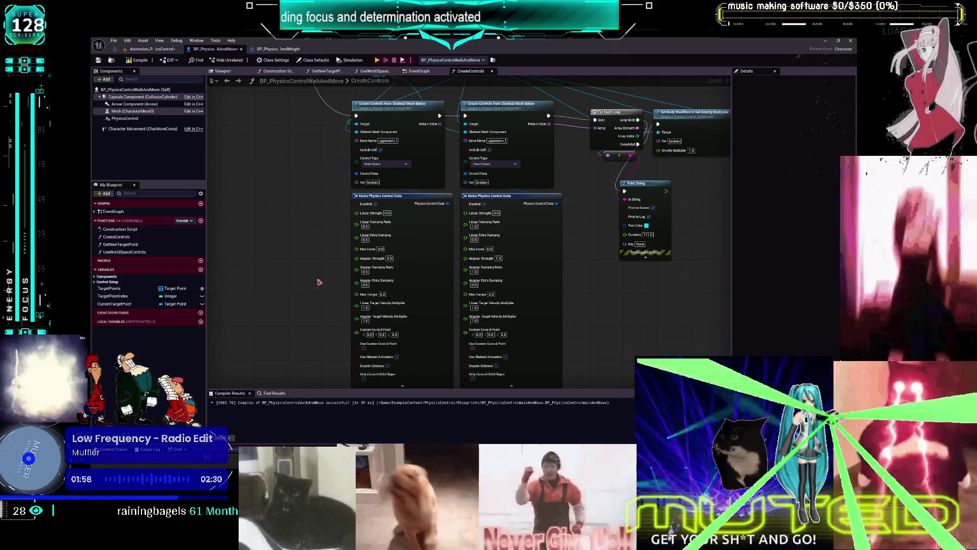
mouse_move(557, 227)
left_mouse_down()
mouse_move(577, 188)
mouse_move(391, 232)
left_mouse_up()
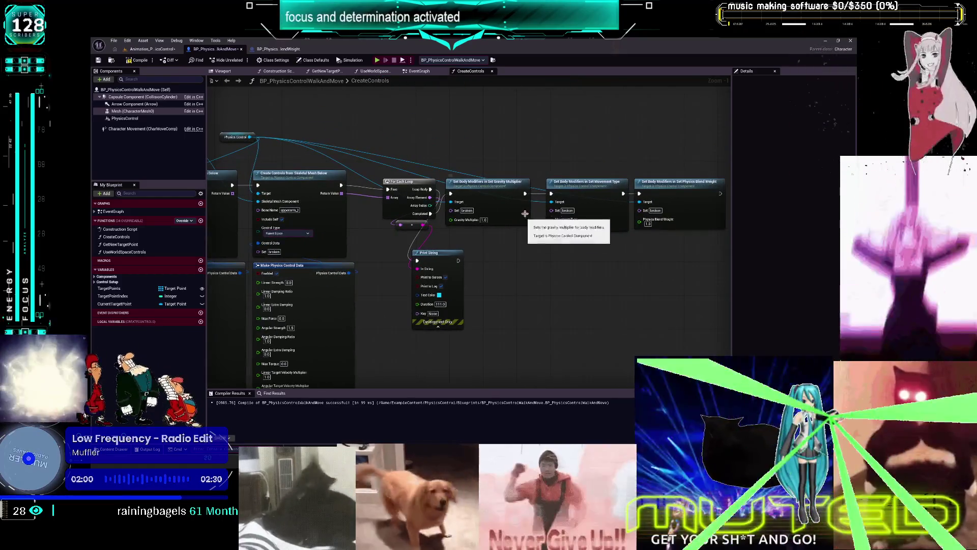
Delete the For Each Loop and Print String nodes, wiring Create Controls straight into Set Body Modifiers.
left_click_drag(401, 160, 435, 255)
key("Delete")
left_click_drag(341, 185, 723, 239)
left_click_drag(473, 185, 389, 185)
left_click(432, 153)
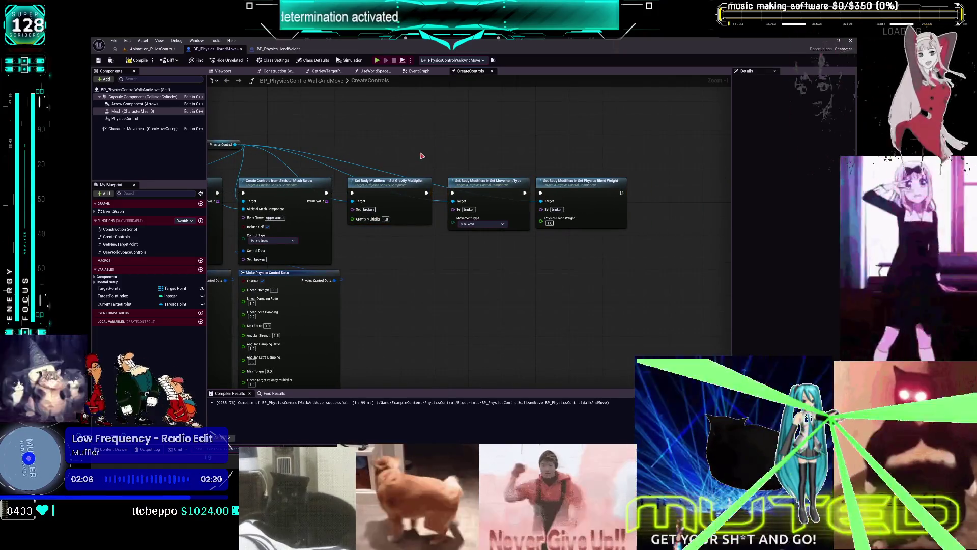
Check the second Create Controls node and upperarm, lowerarm and hand modifiers, then compile.
left_click_drag(419, 156, 482, 167)
left_click_drag(280, 133, 429, 147)
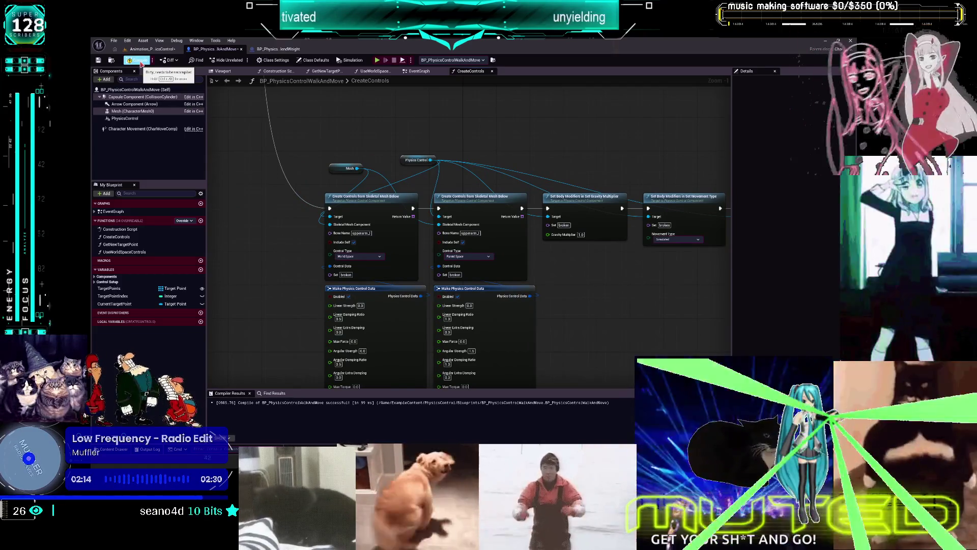
scroll(506, 161, "down", 1)
scroll(482, 181, "up", 2)
left_click(484, 203)
mouse_move(556, 146)
left_mouse_down()
mouse_move(410, 295)
mouse_move(451, 192)
mouse_move(89, 188)
left_mouse_up()
left_click_drag(382, 209, 421, 209)
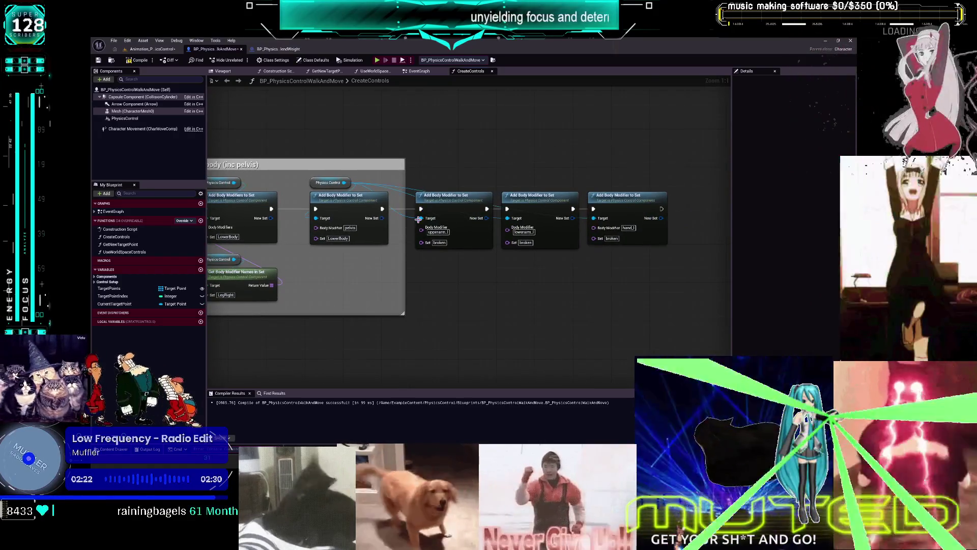
left_click(137, 60)
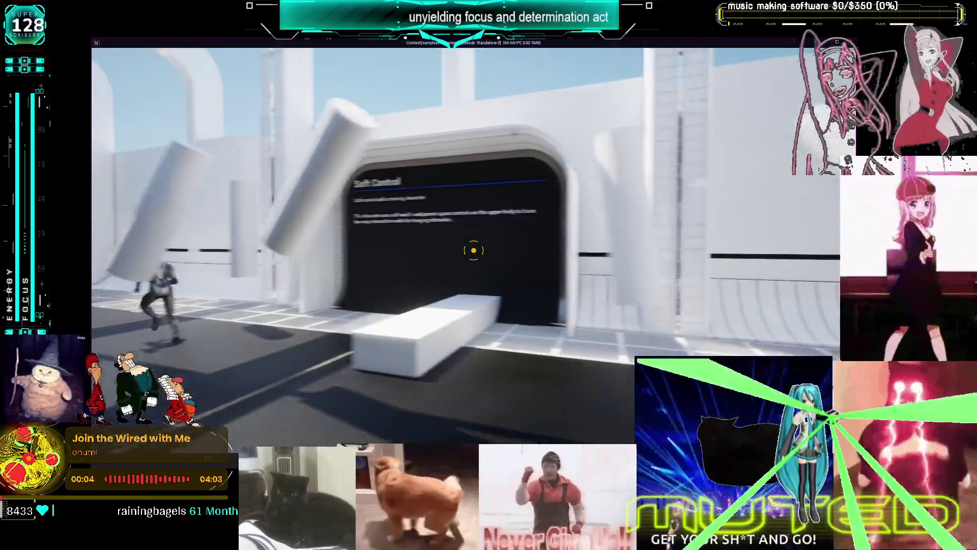
Walk the character along the wall into the hanging Soft Control pillars, then exit play.
key("d")
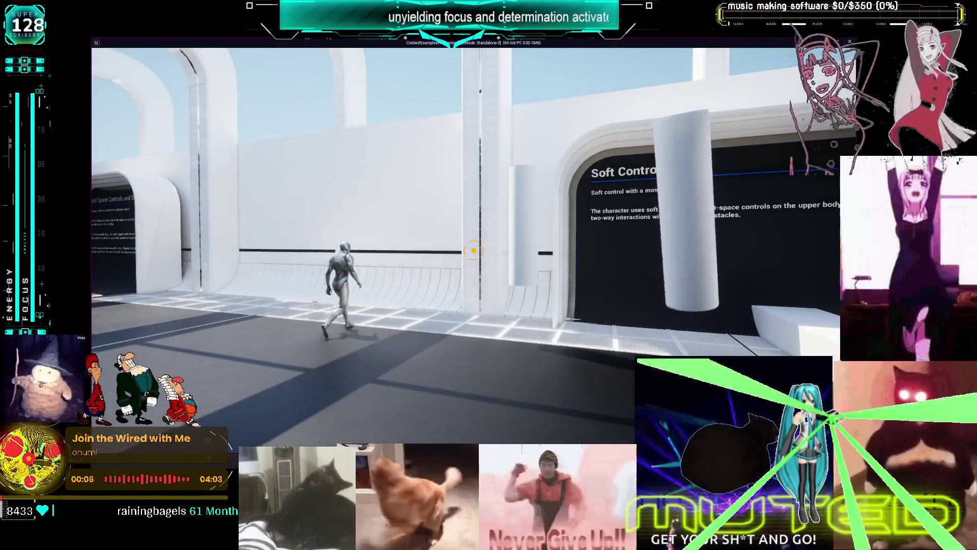
key("d")
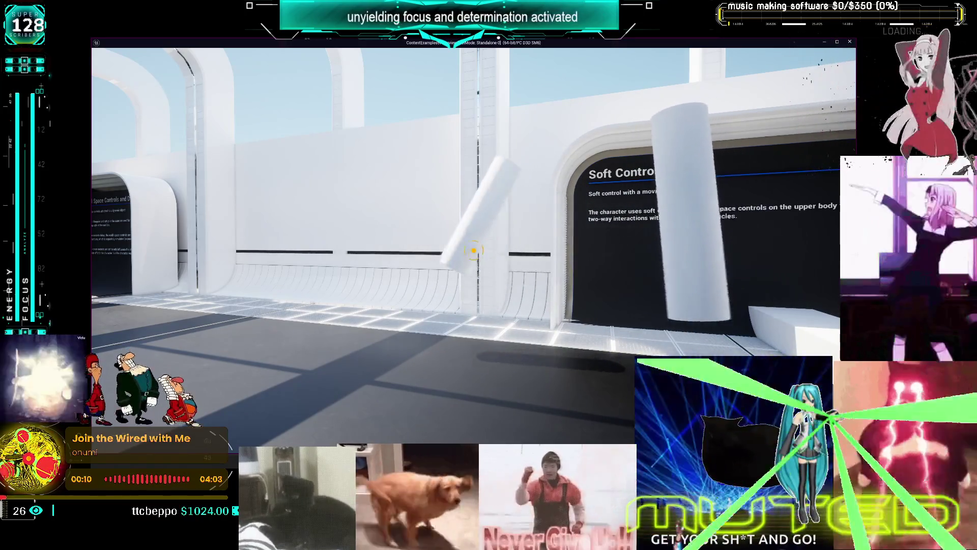
key("Escape")
scroll(491, 298, "down", 3)
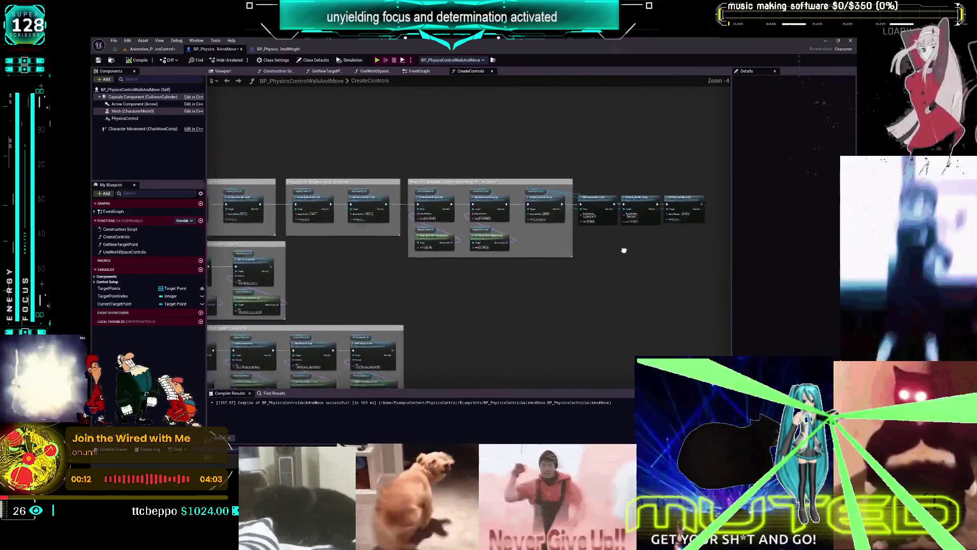
Rename the first Create Controls node's set from broken to worldspace_broken.
scroll(599, 205, "up", 3)
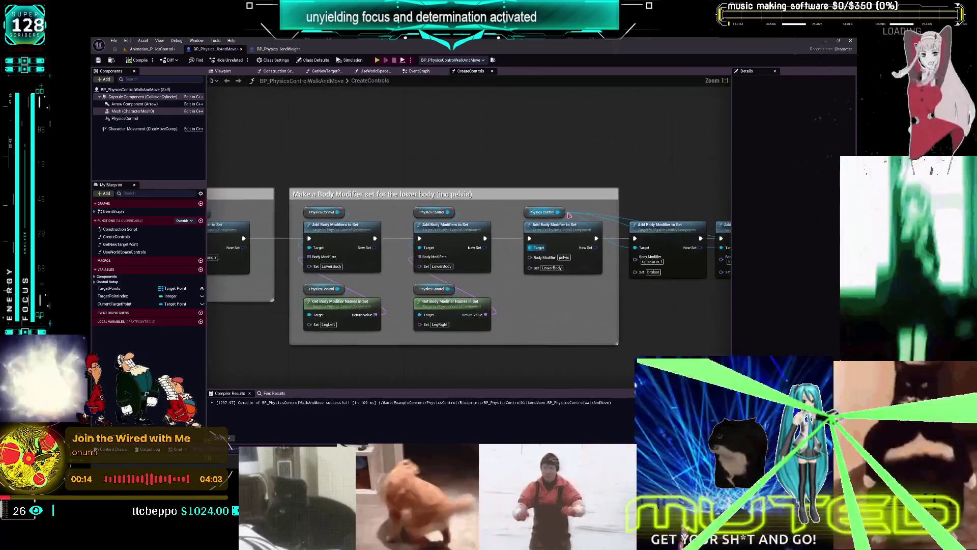
scroll(555, 153, "down", 3)
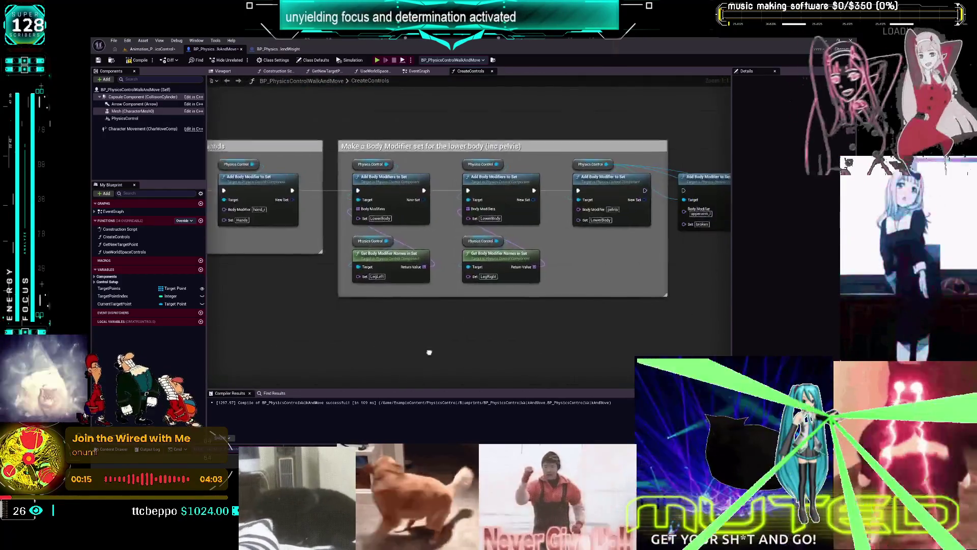
scroll(524, 108, "up", 3)
scroll(524, 108, "down", 3)
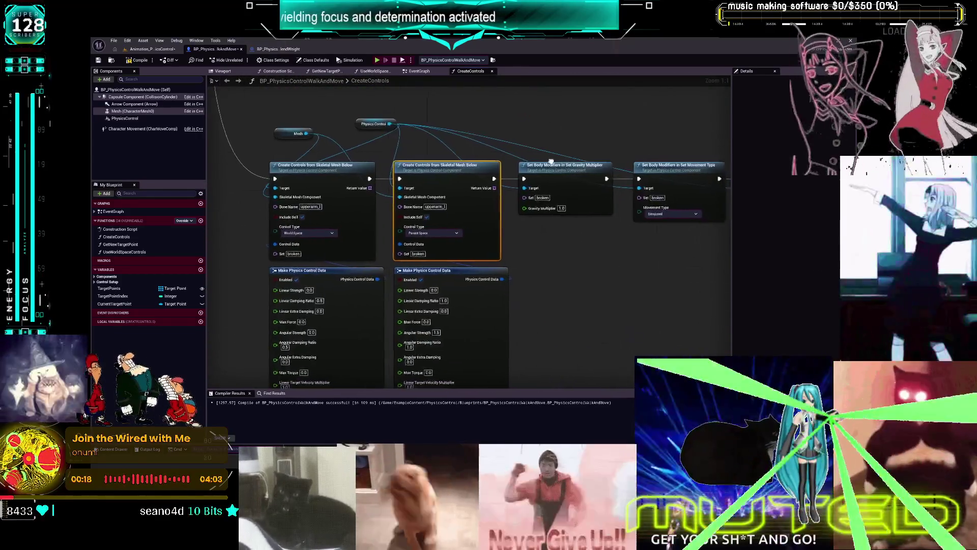
scroll(509, 206, "up", 1)
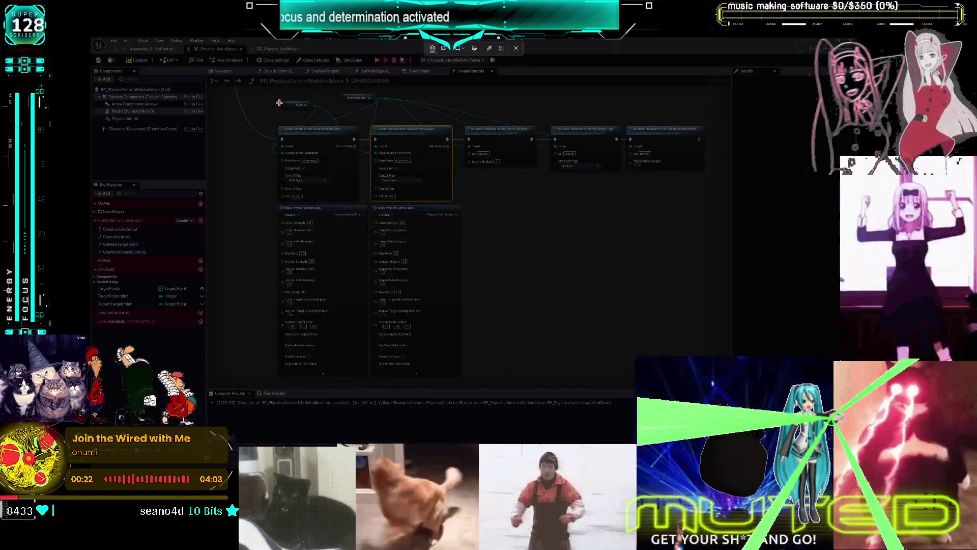
mouse_move(269, 90)
left_mouse_down()
mouse_move(414, 219)
mouse_move(704, 381)
left_mouse_up()
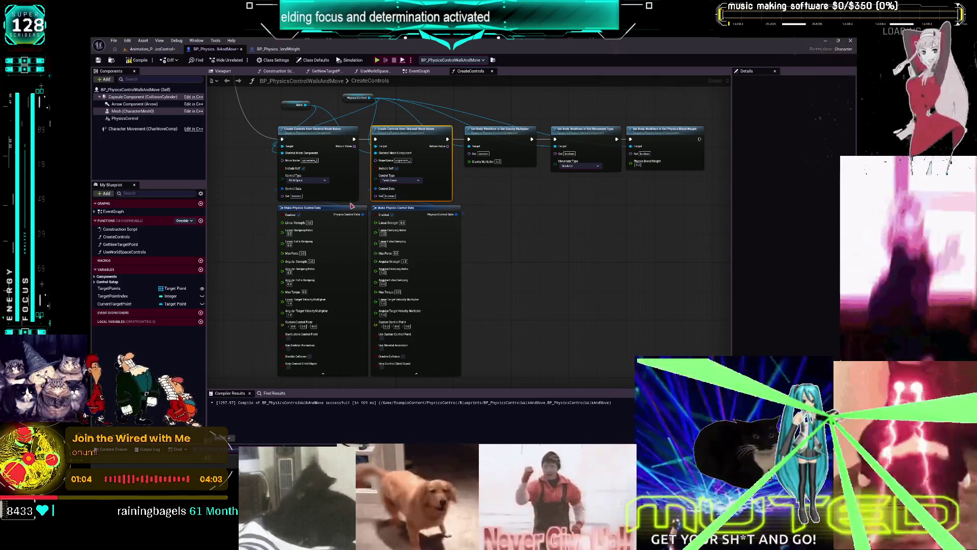
scroll(353, 205, "up", 2)
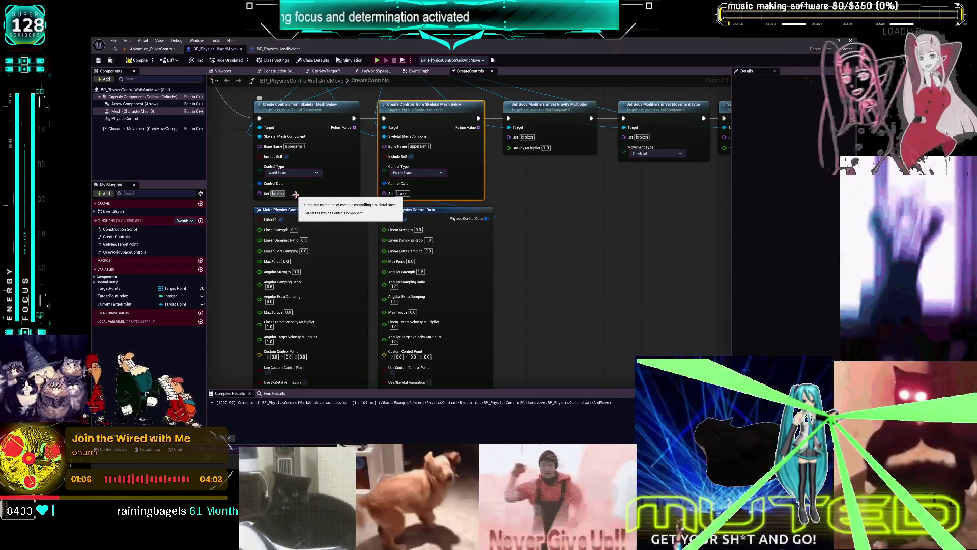
type("WorldSpace")
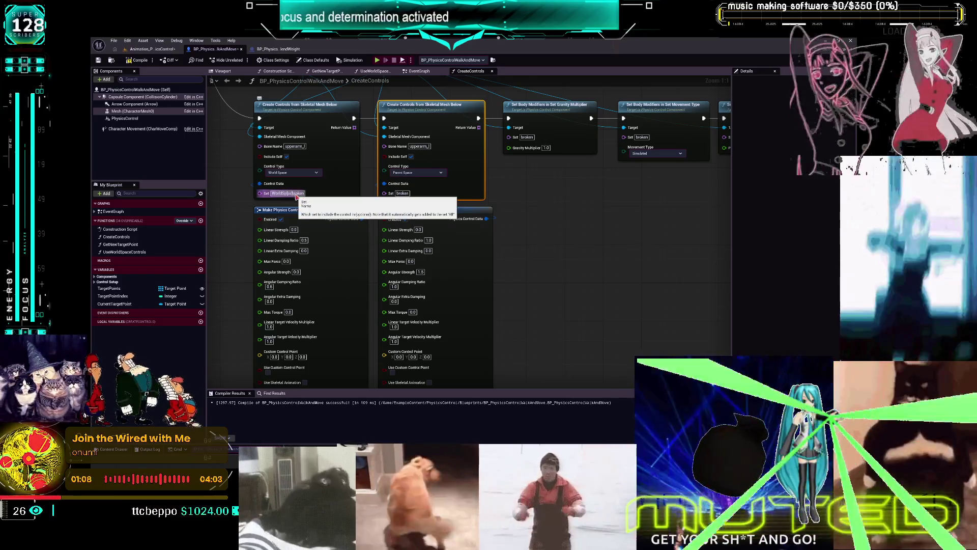
key("BackSpace")
key("BackSpace")
key("BackSpace")
key("BackSpace")
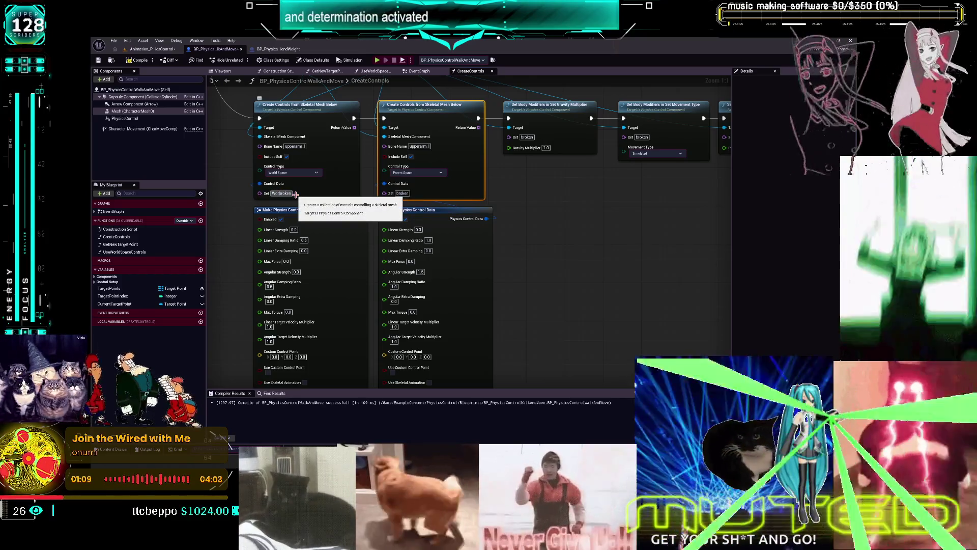
key("BackSpace")
key("BackSpace")
type("wor")
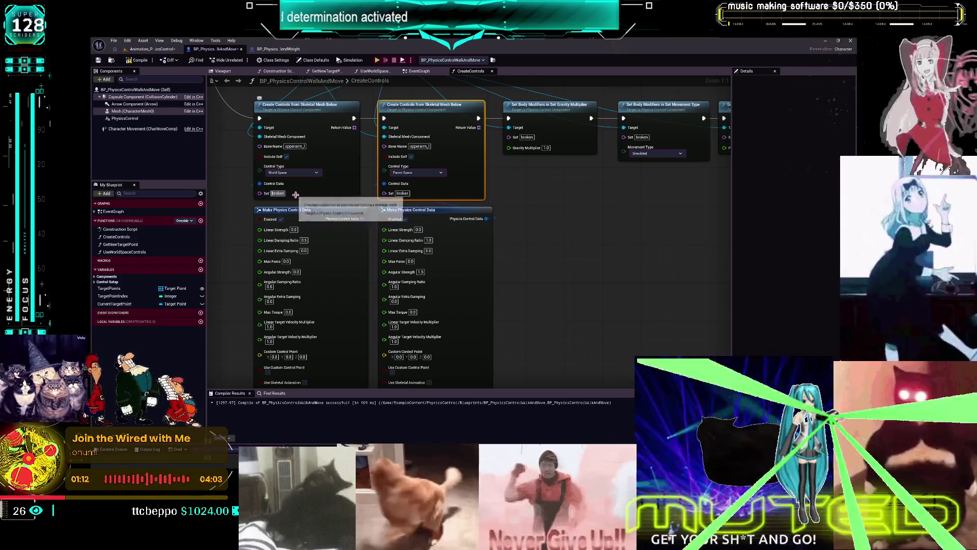
type("ldspace_")
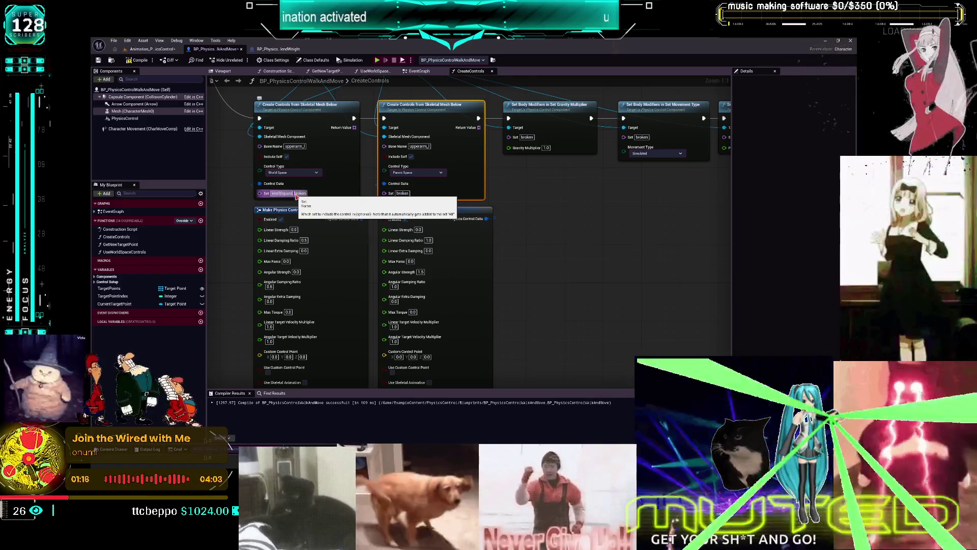
left_click(402, 194)
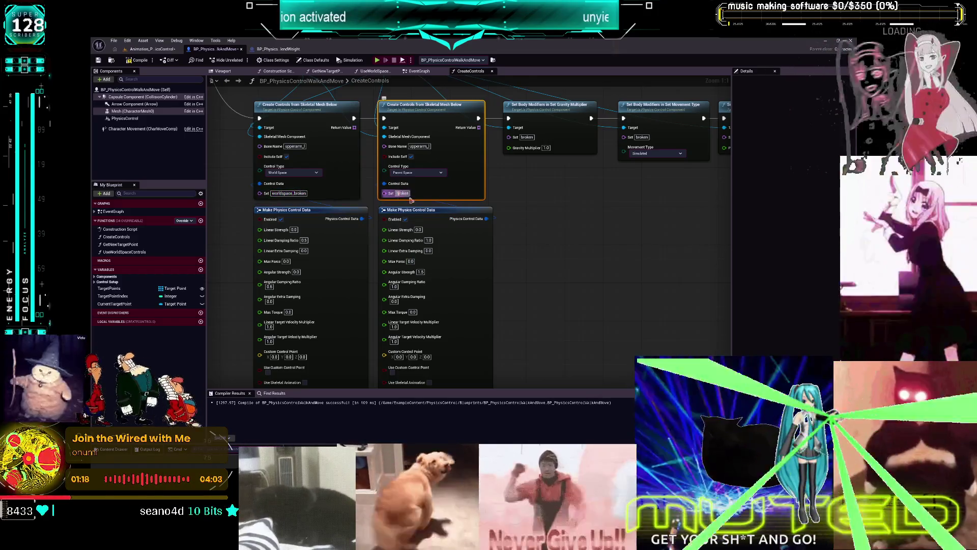
Name the second Create Controls node's set parentspace_broken.
left_click(419, 199)
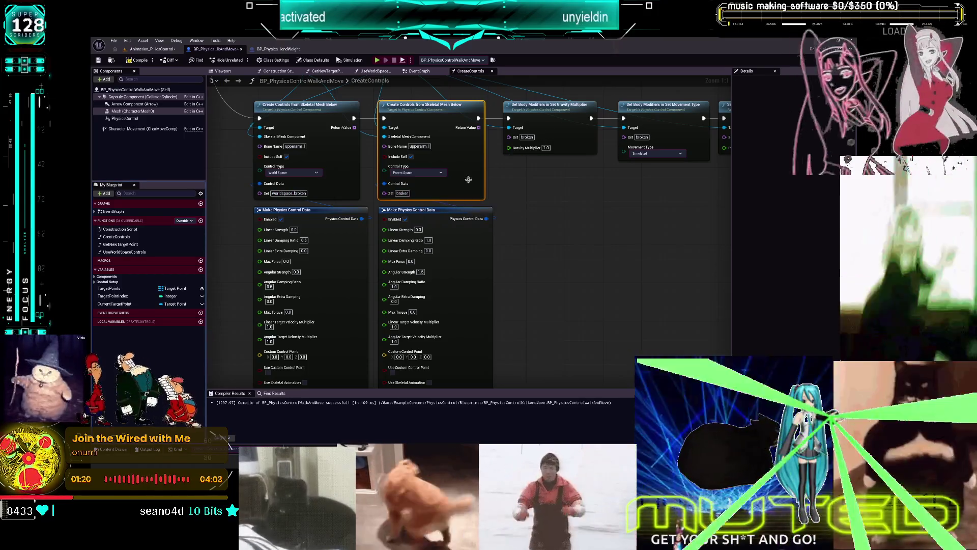
left_click(402, 194)
type("worldspace_broken")
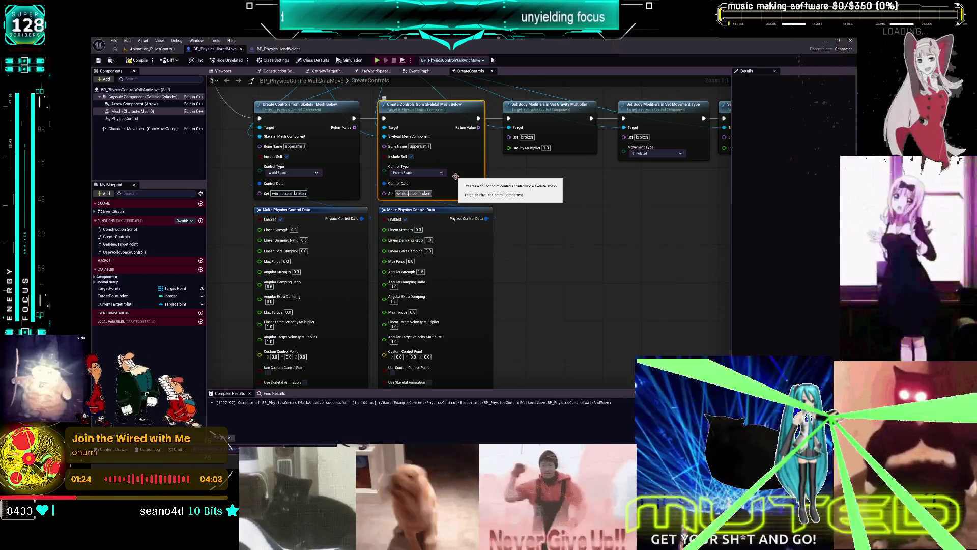
type("parent")
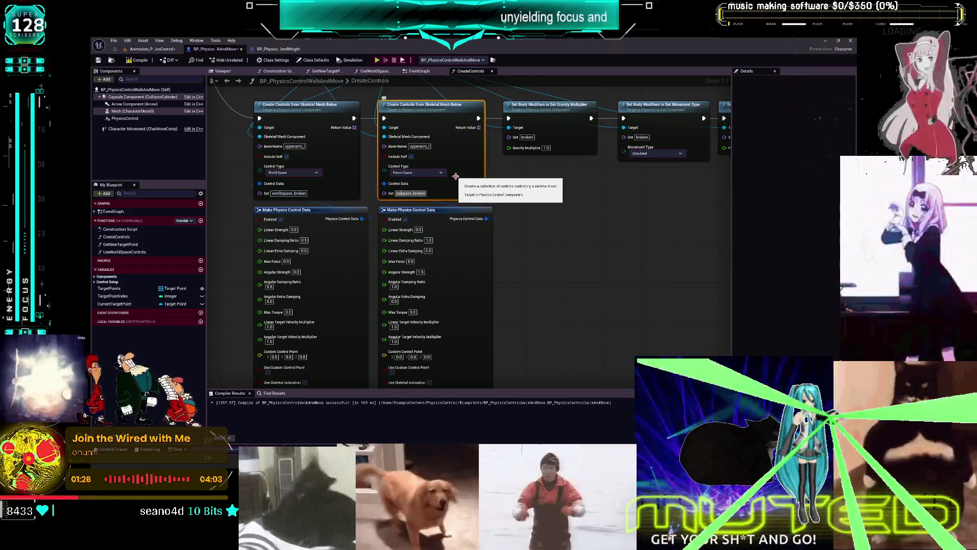
left_click_drag(455, 176, 567, 172)
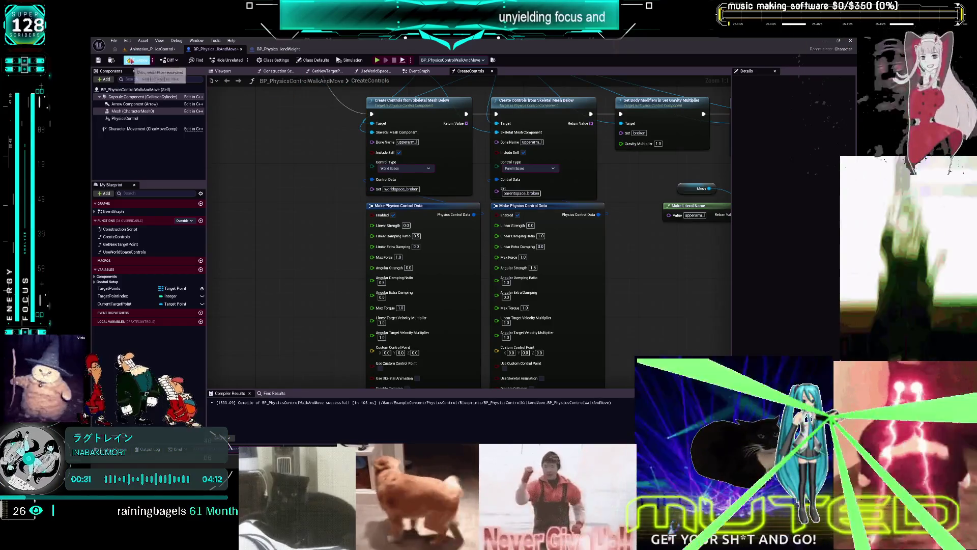
Re-enter 4.0 as the parent-space Linear Strength, recompile, and walk the character in a play test.
left_click(532, 225)
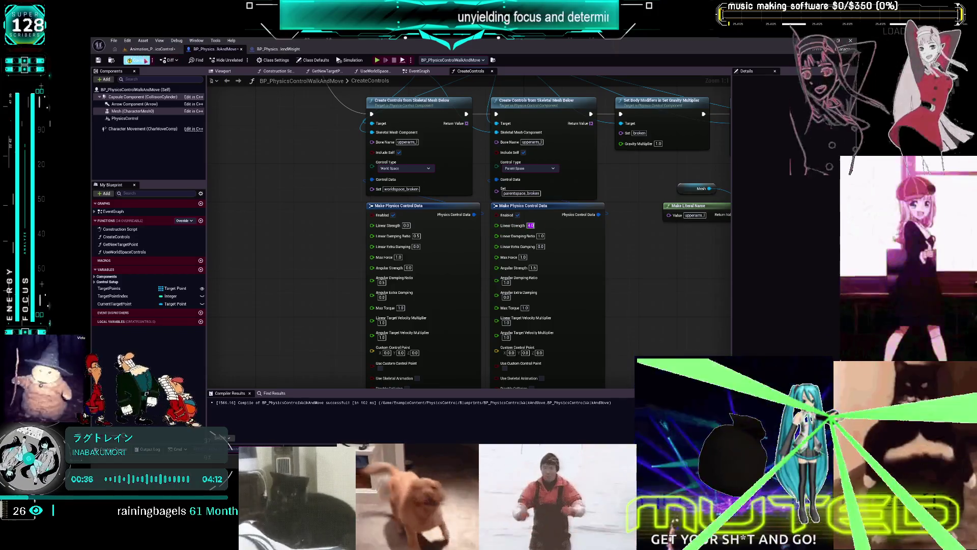
left_click(136, 61)
left_click(380, 62)
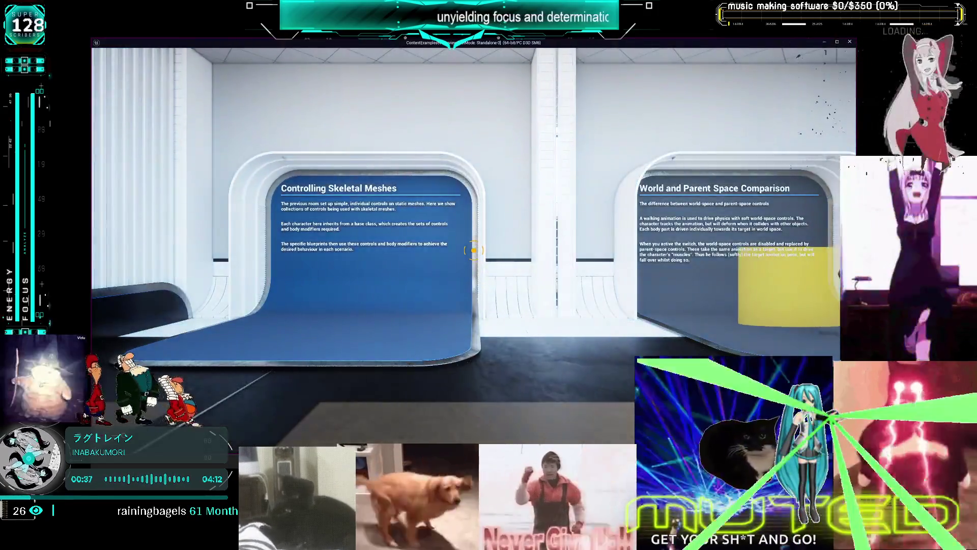
key("w")
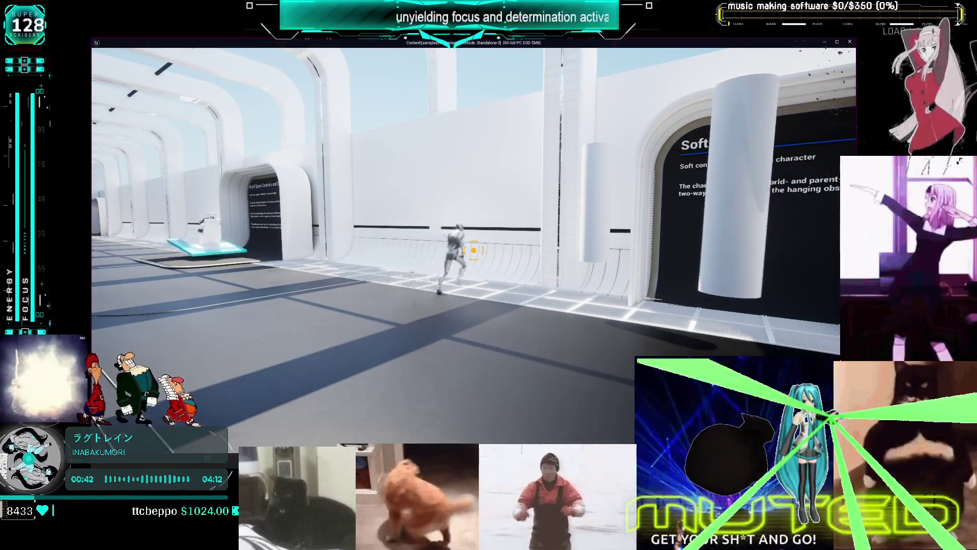
key("Escape")
left_click_drag(644, 248, 600, 212)
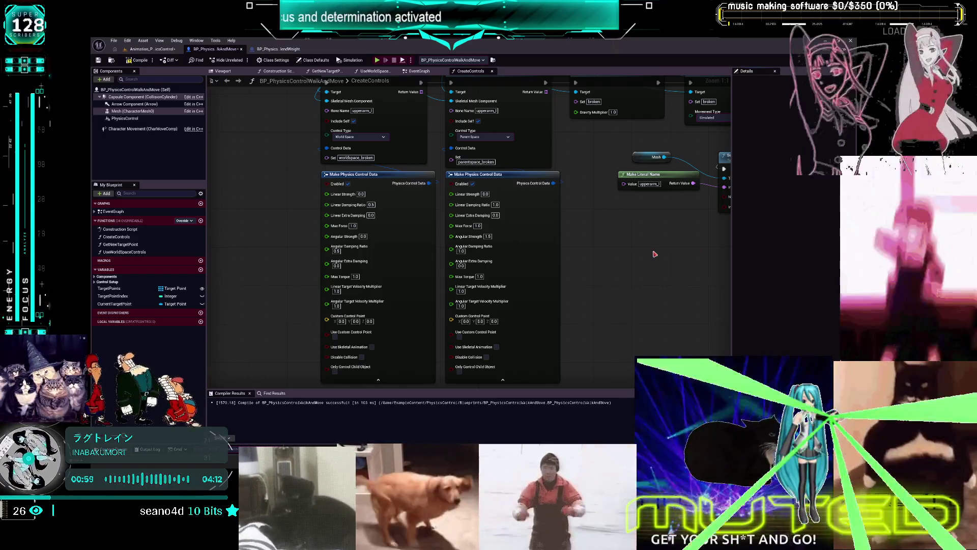
Move the Mesh, Make Literal Name and Set All Bodies Below Simulate Physics nodes ahead of Create Controls.
mouse_move(635, 267)
left_mouse_down()
mouse_move(562, 298)
mouse_move(606, 256)
left_mouse_up()
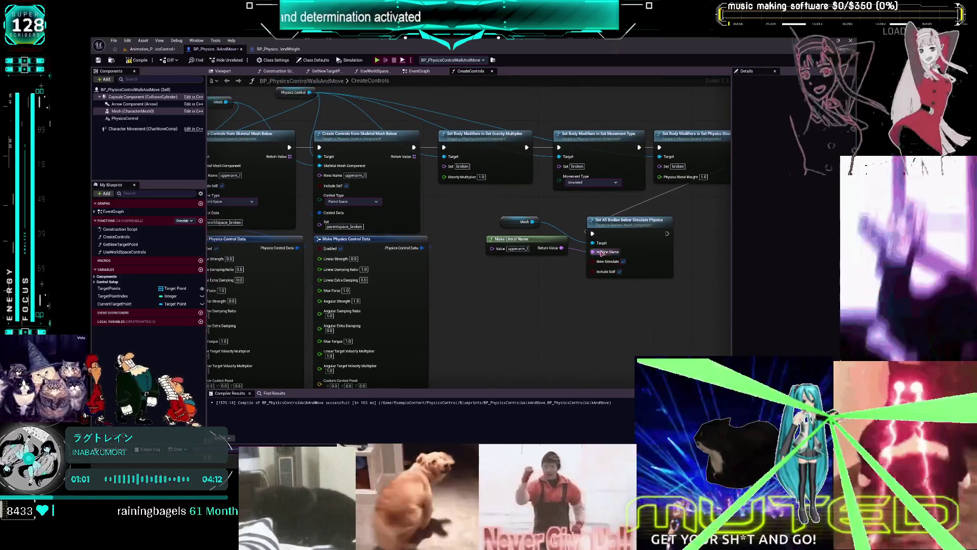
left_click_drag(661, 290, 513, 220)
mouse_move(662, 224)
left_mouse_down()
mouse_move(285, 255)
mouse_move(265, 214)
mouse_move(516, 170)
left_mouse_up()
mouse_move(592, 155)
left_mouse_down()
mouse_move(508, 162)
mouse_move(467, 183)
mouse_move(525, 157)
left_mouse_up()
Recompile with F7 and walk the character toward the Soft Control wall in play mode.
key("F7")
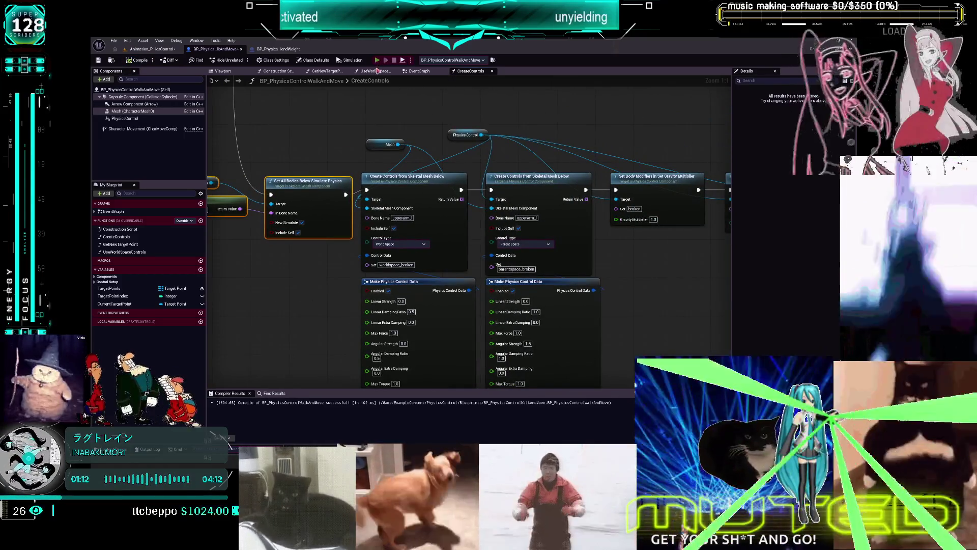
left_click(377, 61)
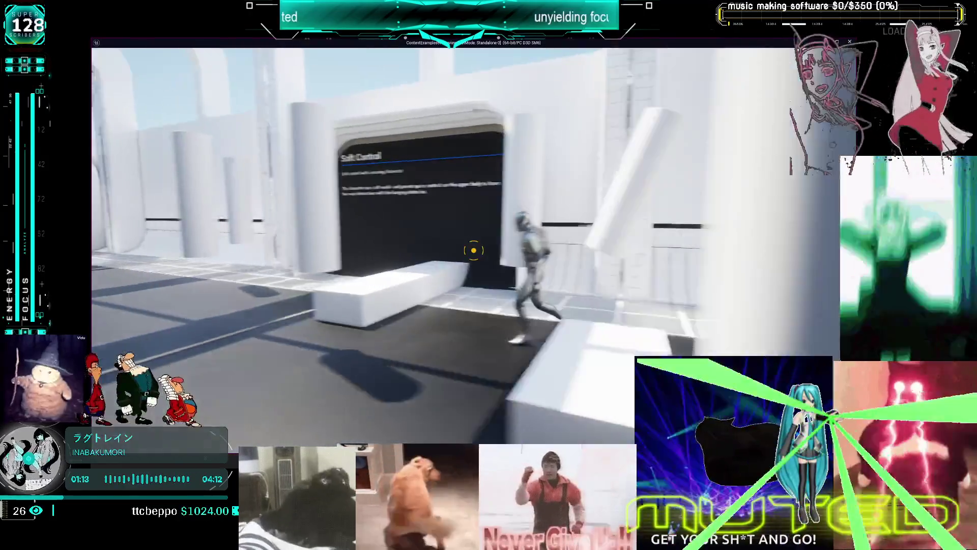
key("a")
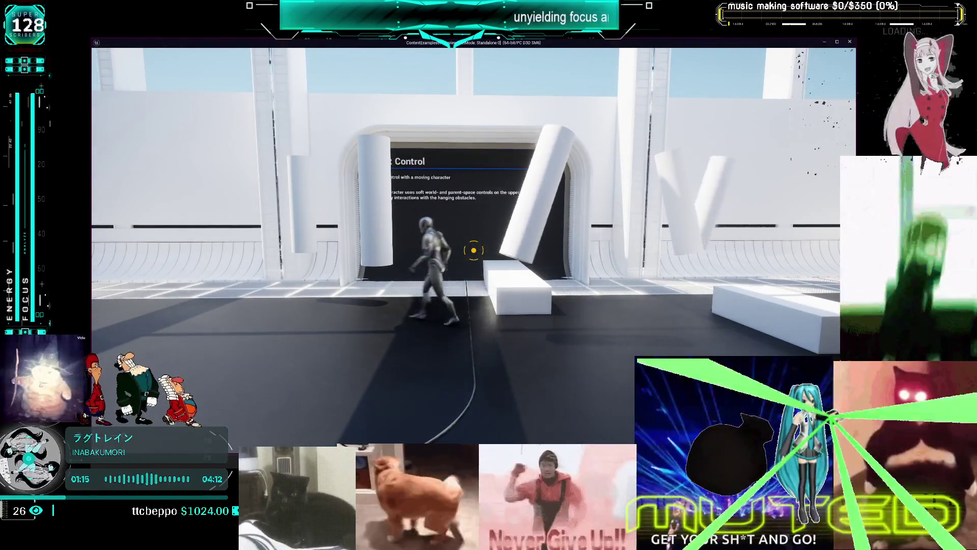
key("Escape")
scroll(436, 245, "down", 2)
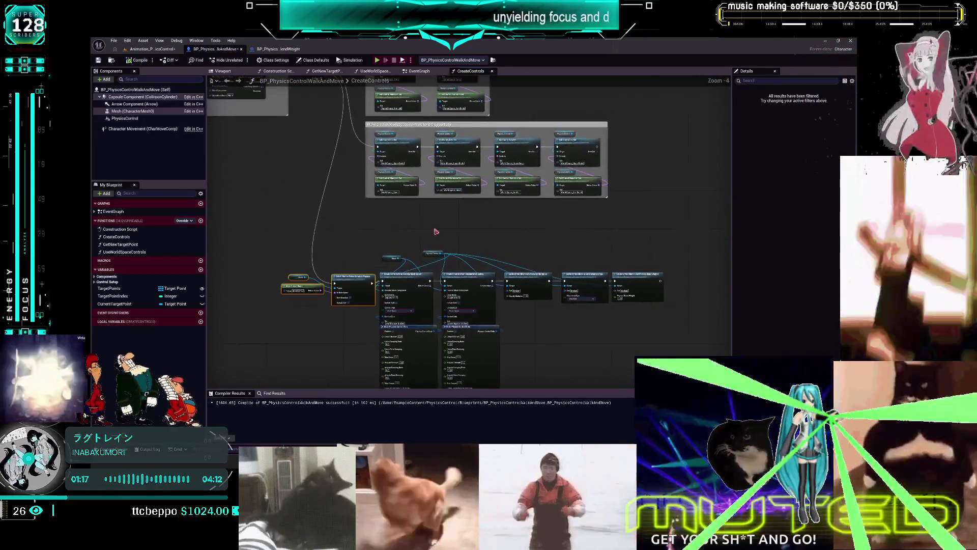
scroll(436, 244, "down", 3)
Close the Blueprint tabs, fly to the walk-and-move character, and open its Blueprint.
left_click(242, 50)
left_click(241, 49)
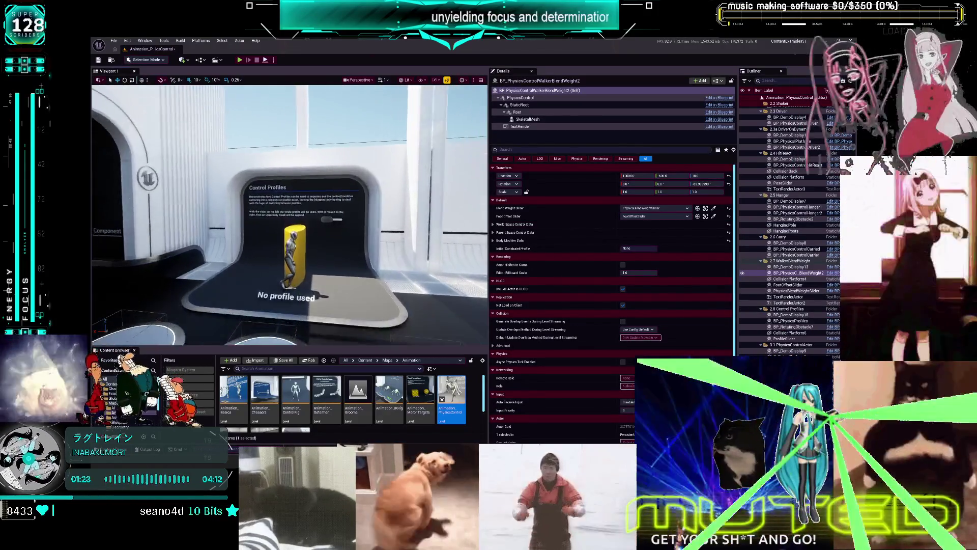
left_click(790, 320)
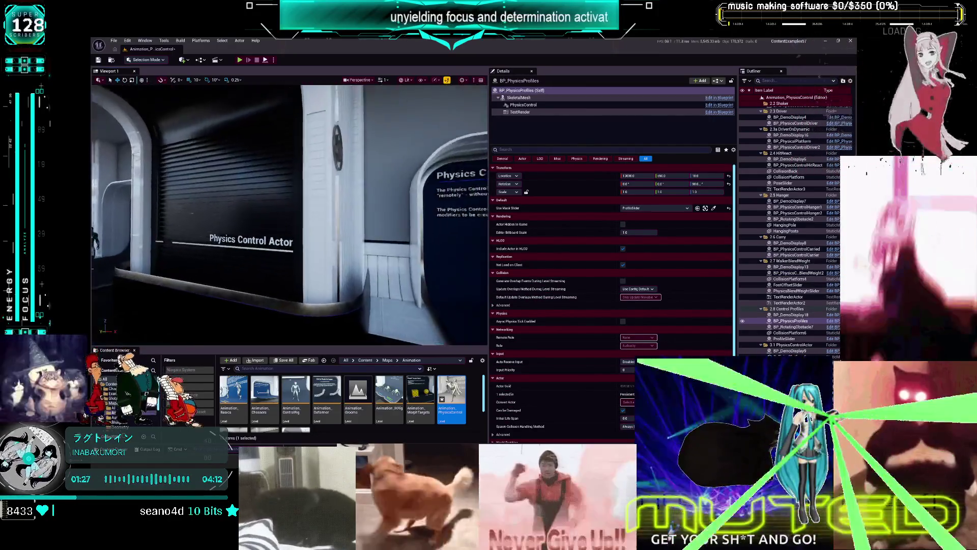
key("w")
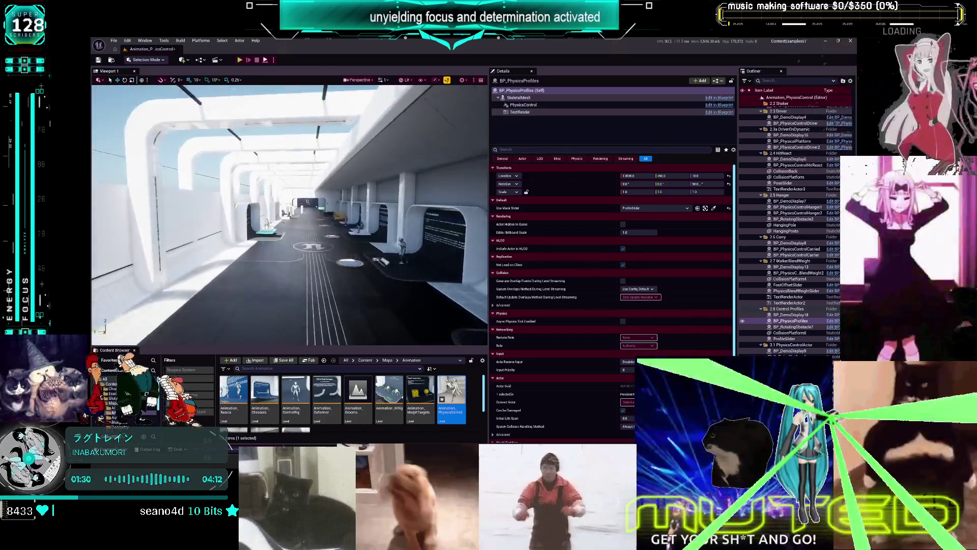
key("w")
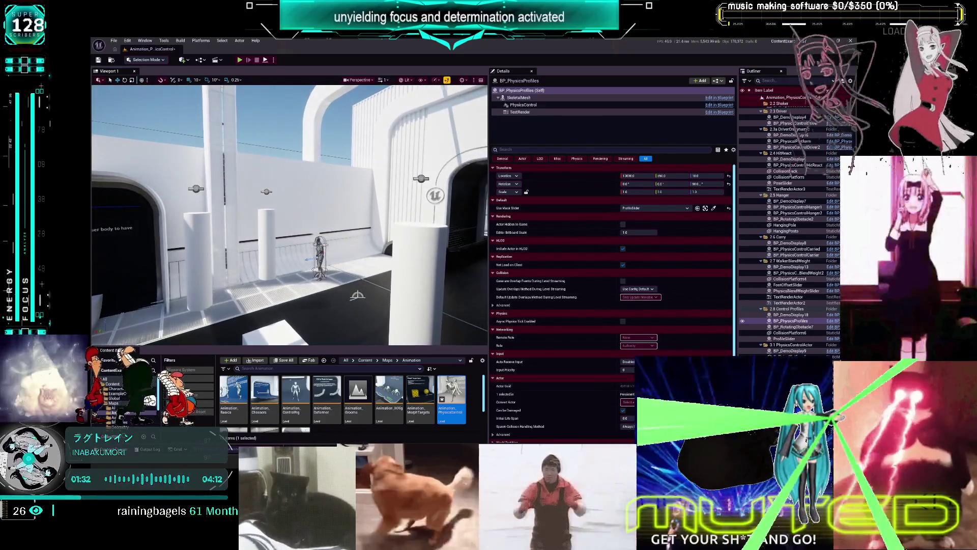
left_click(319, 257)
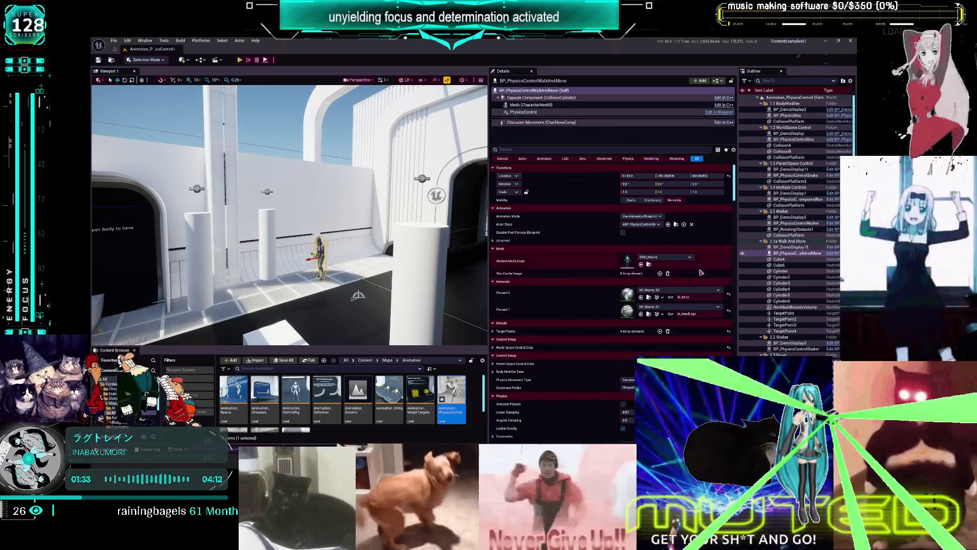
key("ctrl+e")
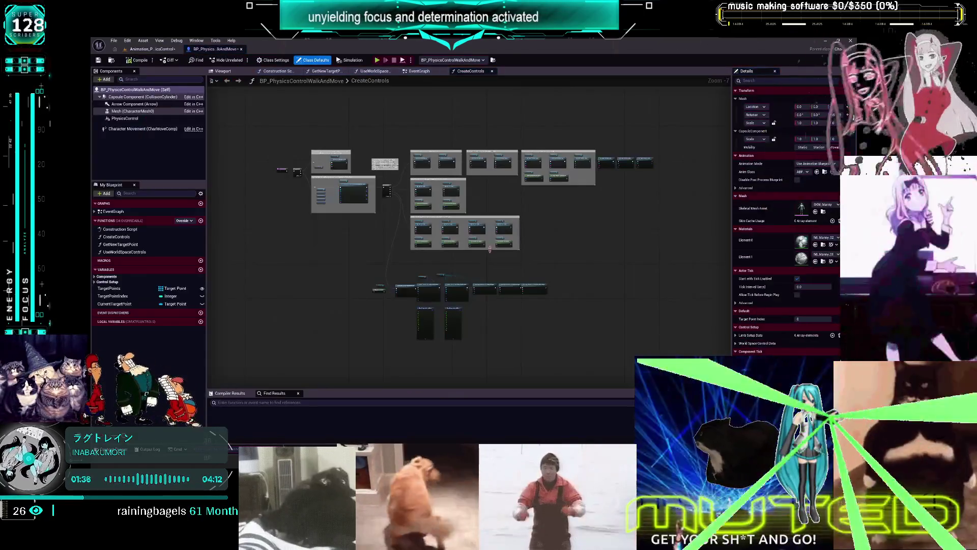
Compile the Blueprint and pan along to the Set Body Modifiers chain.
scroll(511, 338, "up", 3)
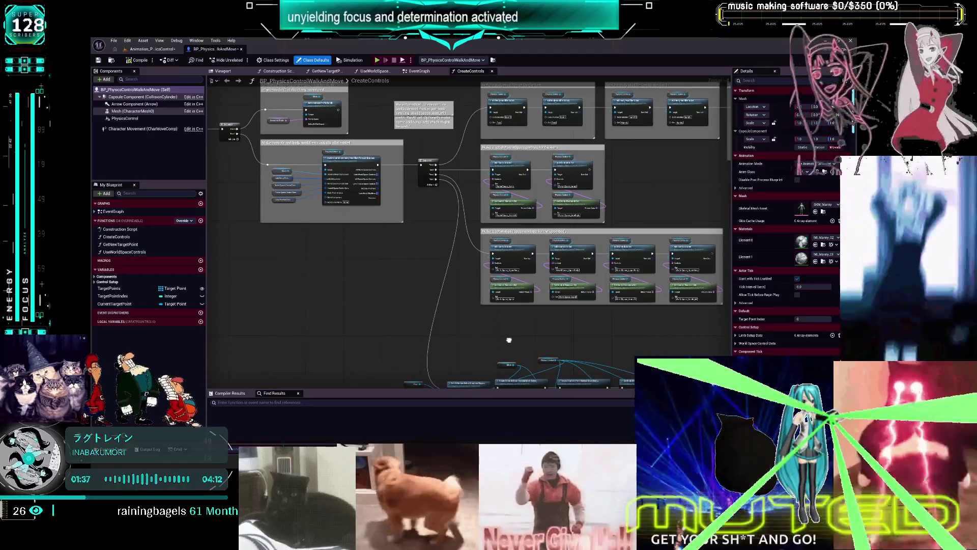
scroll(510, 339, "up", 4)
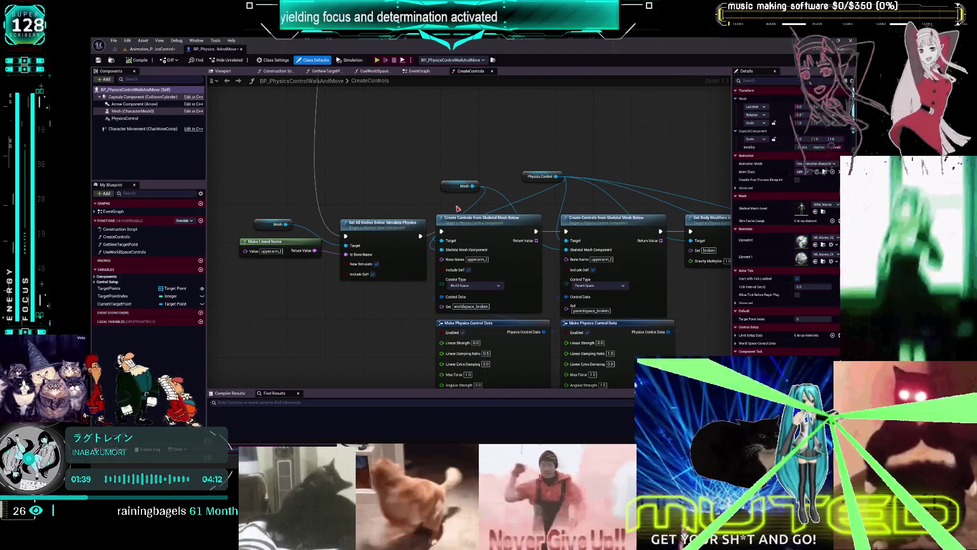
left_click(141, 60)
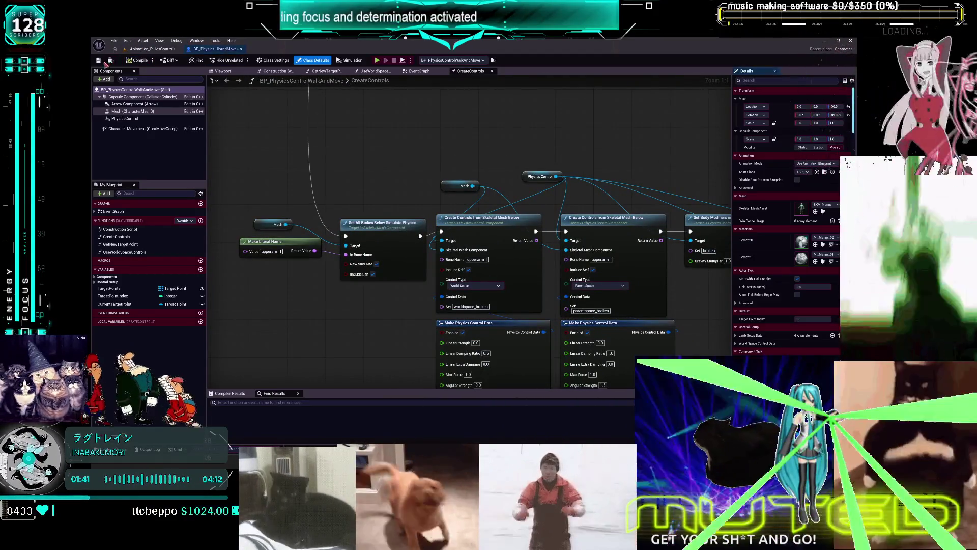
left_click_drag(699, 218, 565, 157)
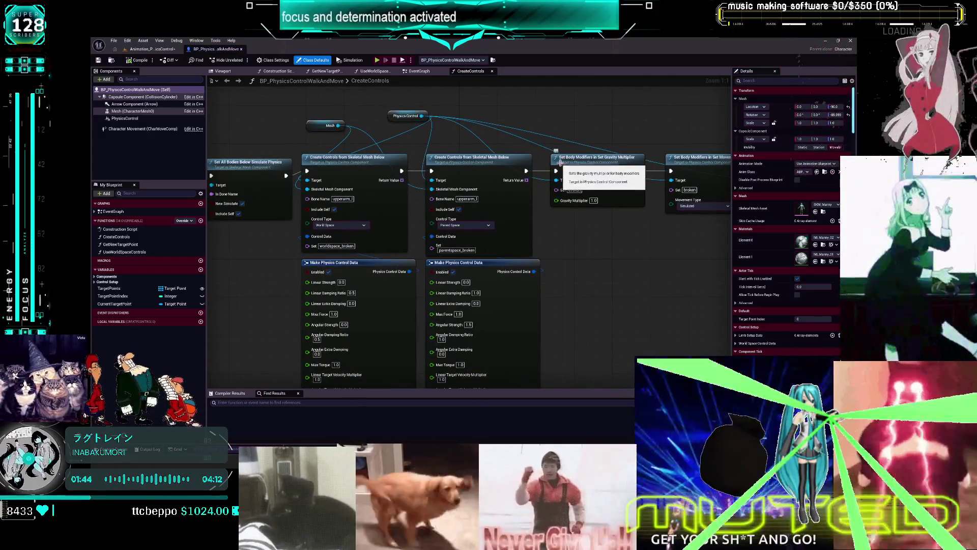
left_click_drag(551, 108, 551, 107)
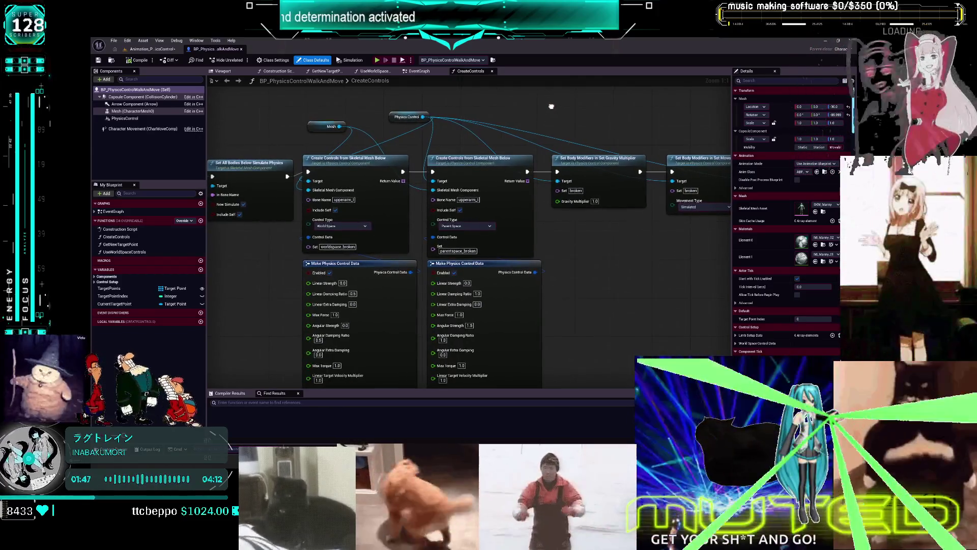
mouse_move(580, 181)
left_mouse_down()
mouse_move(444, 127)
mouse_move(465, 153)
left_mouse_up()
left_click(309, 245)
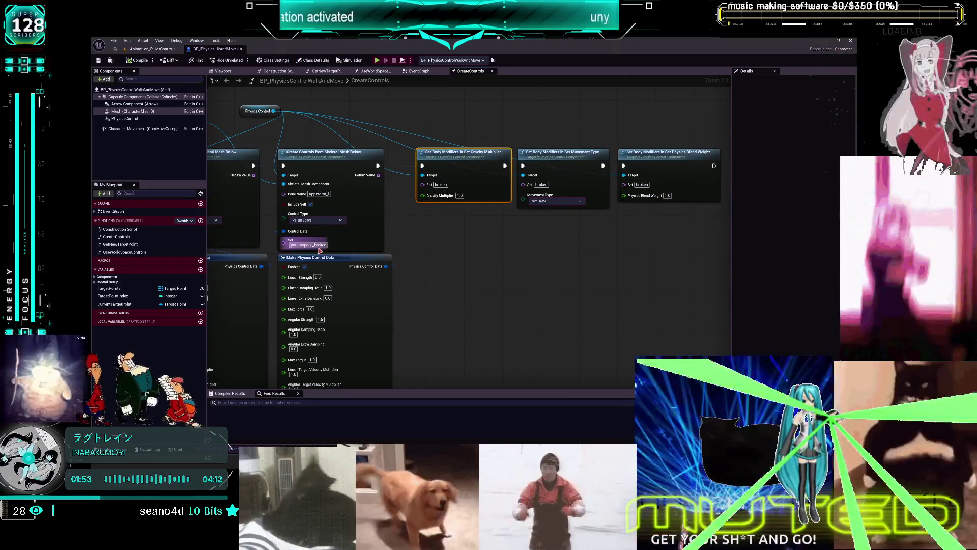
Change the Set Gravity Multiplier node's set name to parentspace_broken.
key("ctrl+c")
left_click(441, 184)
key("ctrl+v")
key("Return")
Duplicate the Gravity Multiplier node with set worldspace_broken and chain it after the first.
left_click_drag(489, 179, 632, 179)
left_click(385, 196)
key("ctrl+c")
key("ctrl+v")
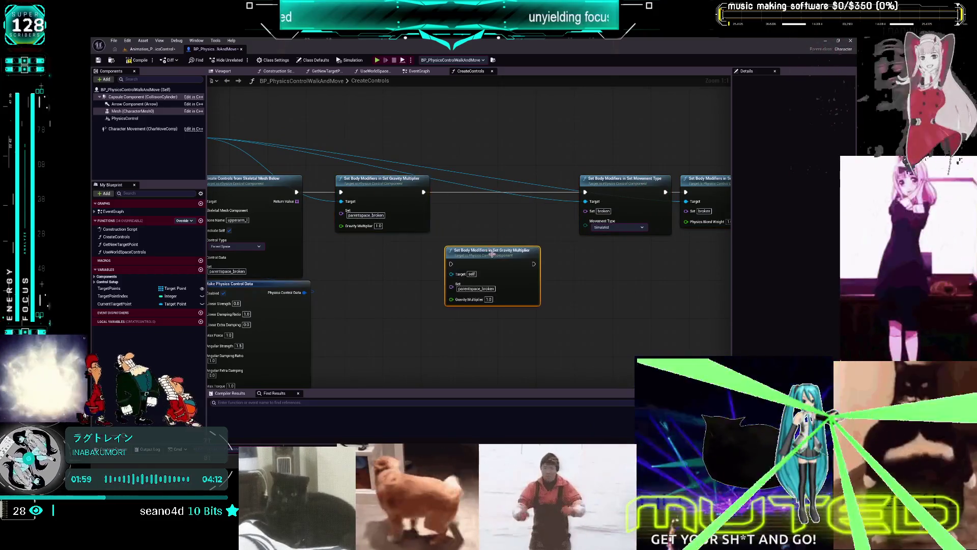
left_click_drag(468, 236, 584, 224)
left_click_drag(489, 217, 536, 214)
double_click(285, 254)
key("ctrl+c")
double_click(645, 270)
key("ctrl+v")
mouse_move(655, 221)
left_mouse_down()
mouse_move(451, 199)
mouse_move(444, 250)
left_mouse_up()
left_click_drag(527, 251, 578, 178)
left_click_drag(489, 237, 503, 160)
Set the Set Movement Type node's set name to worldspace_broken.
left_click(610, 196)
double_click(596, 197)
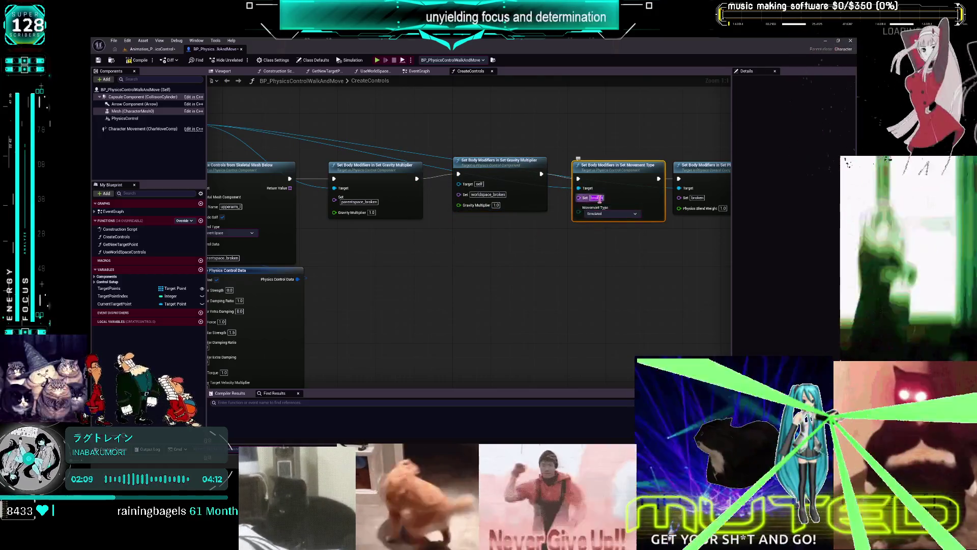
key("ctrl+v")
left_click(593, 247)
Add a parentspace_broken copy of Set Movement Type, wired after the gravity node.
left_click(580, 163)
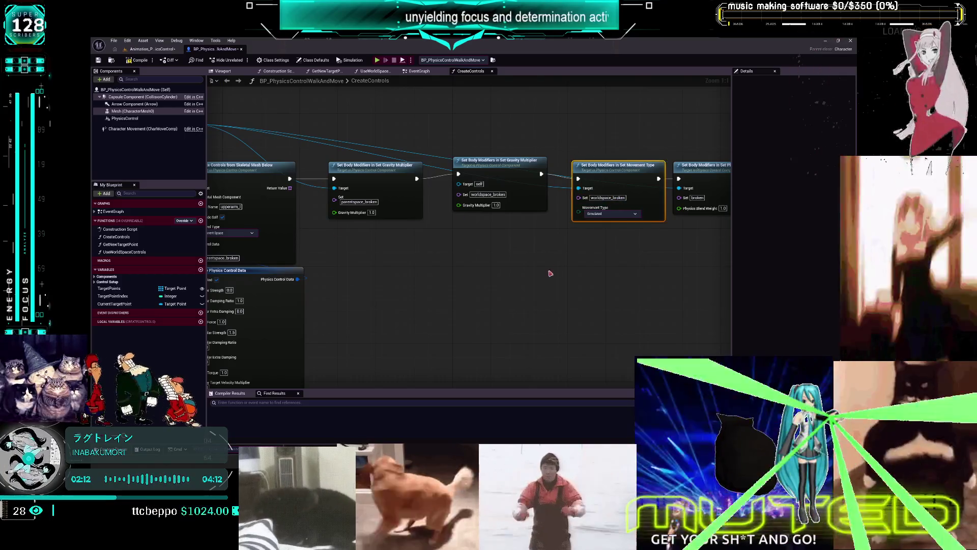
key("ctrl+c")
key("ctrl+v")
left_click(257, 198)
mouse_move(531, 275)
left_mouse_down()
mouse_move(466, 275)
mouse_move(693, 275)
mouse_move(530, 275)
left_mouse_up()
double_click(408, 250)
key("ctrl+c")
double_click(558, 291)
key("ctrl+v")
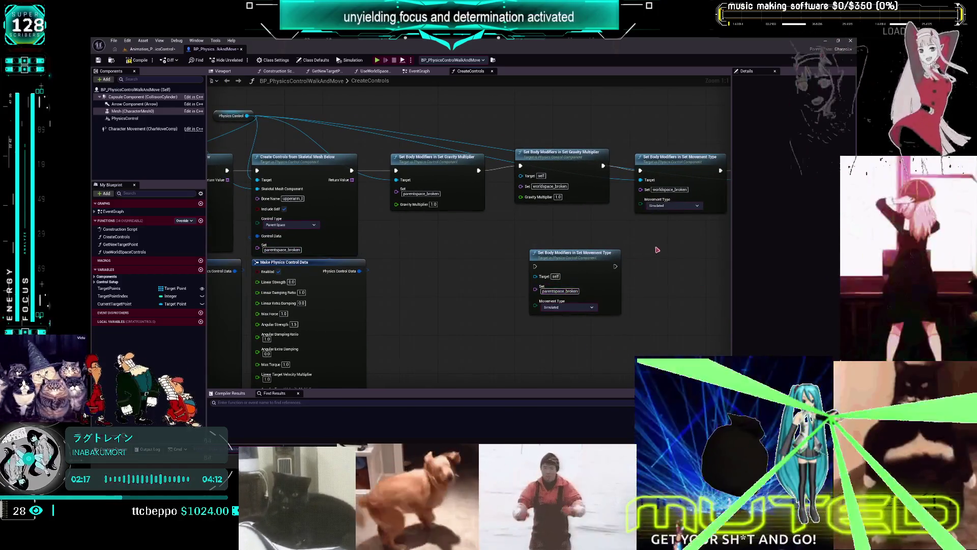
left_click_drag(656, 250, 499, 261)
mouse_move(417, 264)
left_mouse_down()
mouse_move(555, 252)
mouse_move(523, 238)
left_mouse_up()
mouse_move(563, 182)
left_mouse_down()
mouse_move(537, 222)
mouse_move(482, 253)
left_mouse_up()
Make worldspace_broken and parentspace_broken Physics Blend Weight nodes, wire them, then compile and play.
left_click(627, 168)
key("ctrl+c")
key("ctrl+v")
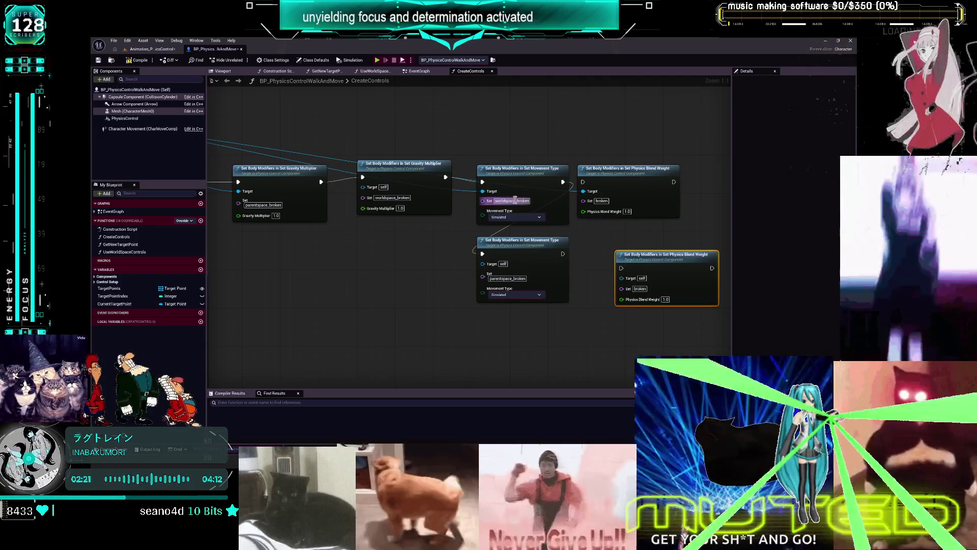
key("ctrl+c")
double_click(601, 200)
key("ctrl+v")
key("Return")
double_click(517, 277)
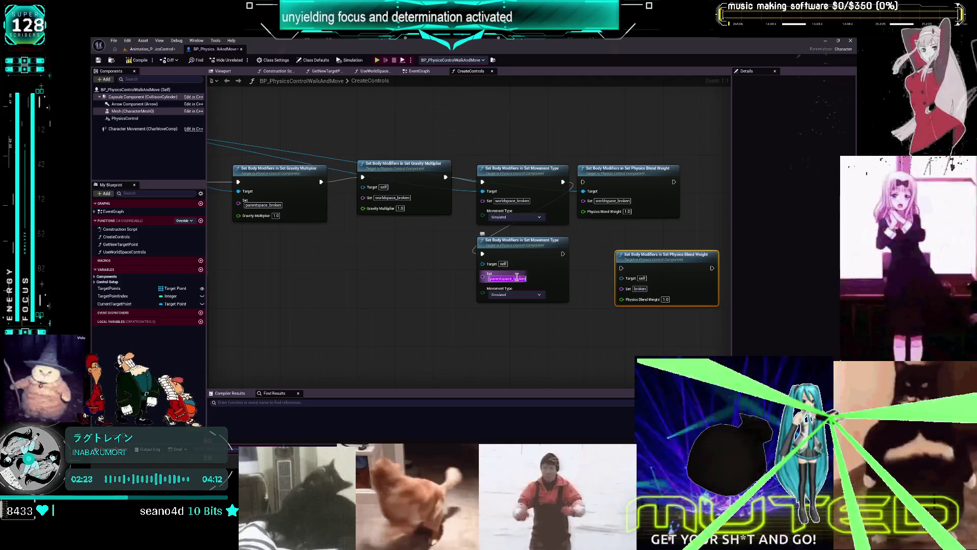
key("ctrl+c")
double_click(639, 289)
key("ctrl+v")
key("Return")
left_click(615, 253)
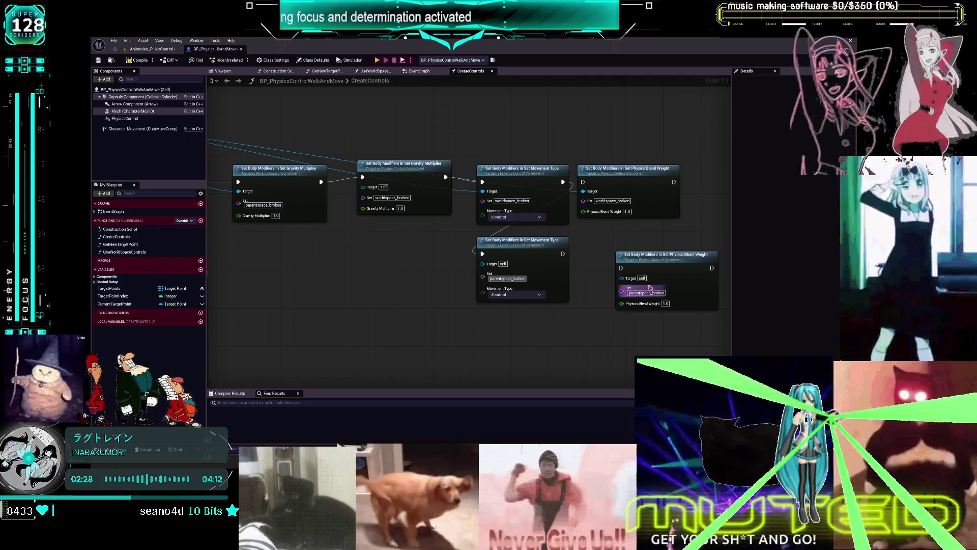
left_click_drag(563, 254, 584, 183)
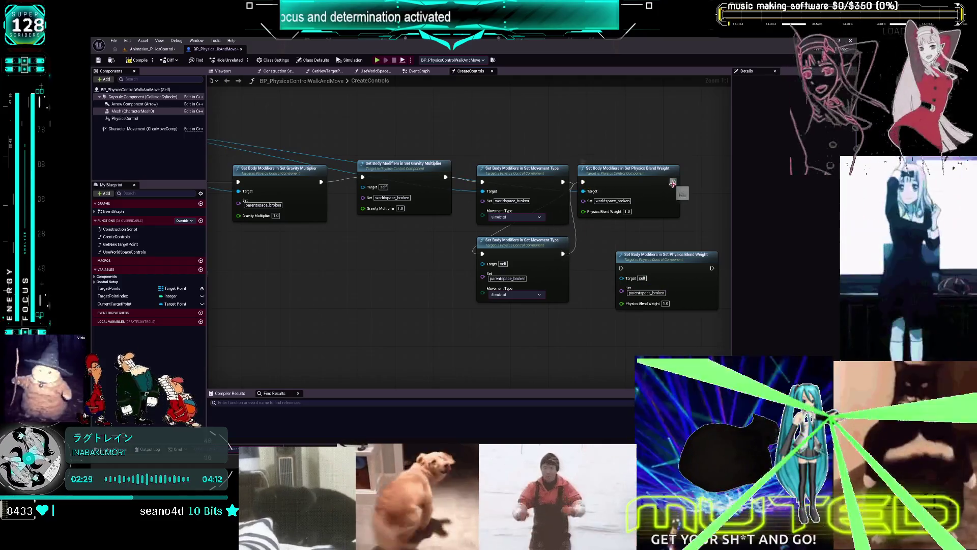
left_click_drag(662, 255, 637, 239)
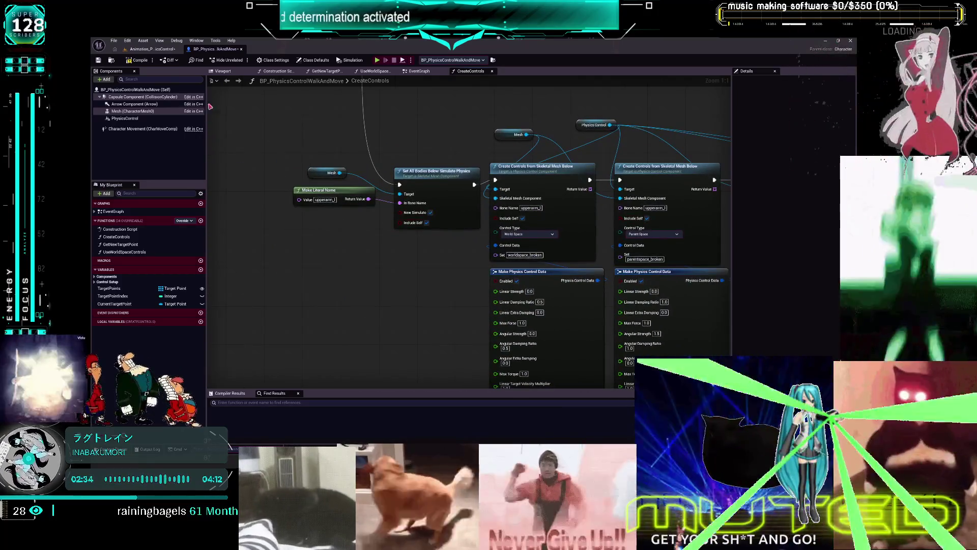
left_click(138, 60)
left_click(376, 60)
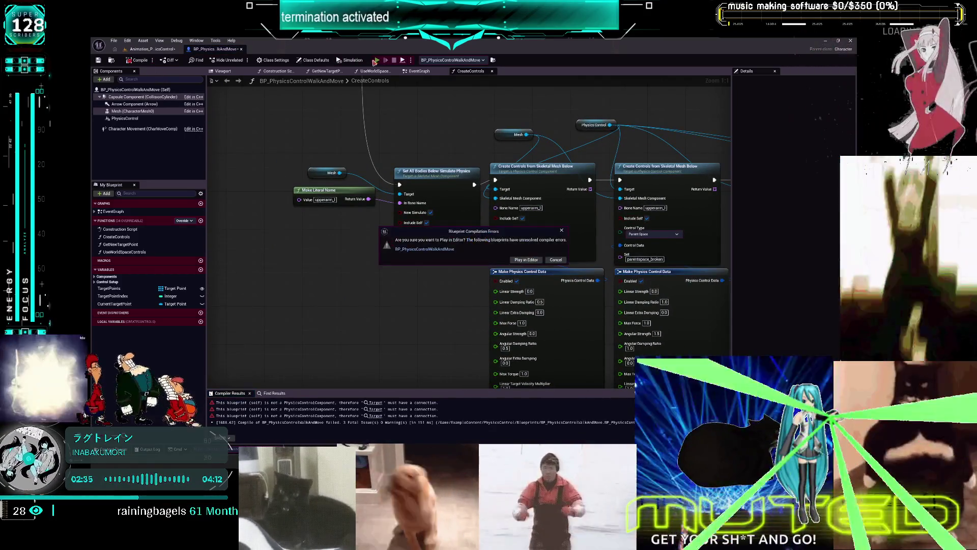
Connect Physics Control to the Target pins of the new modifier nodes.
left_click(555, 260)
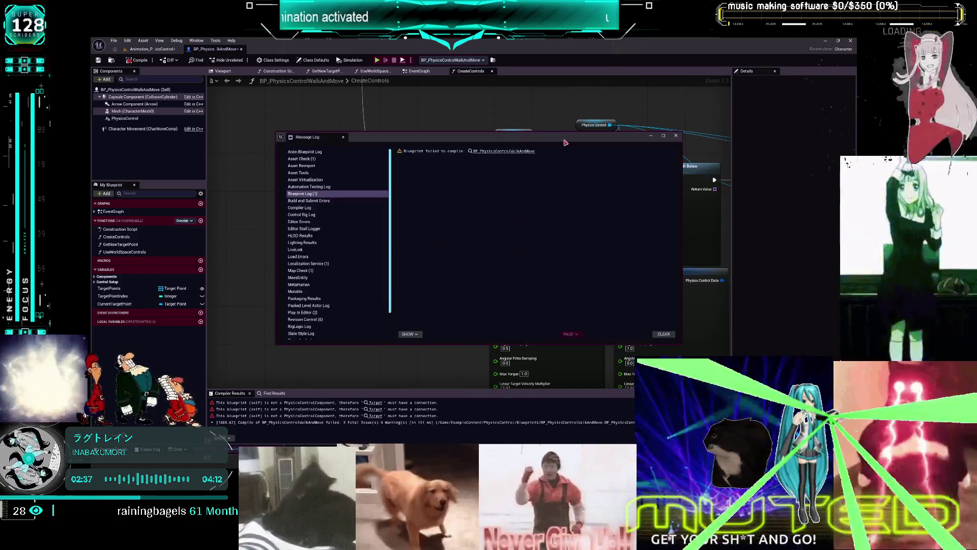
left_click(676, 136)
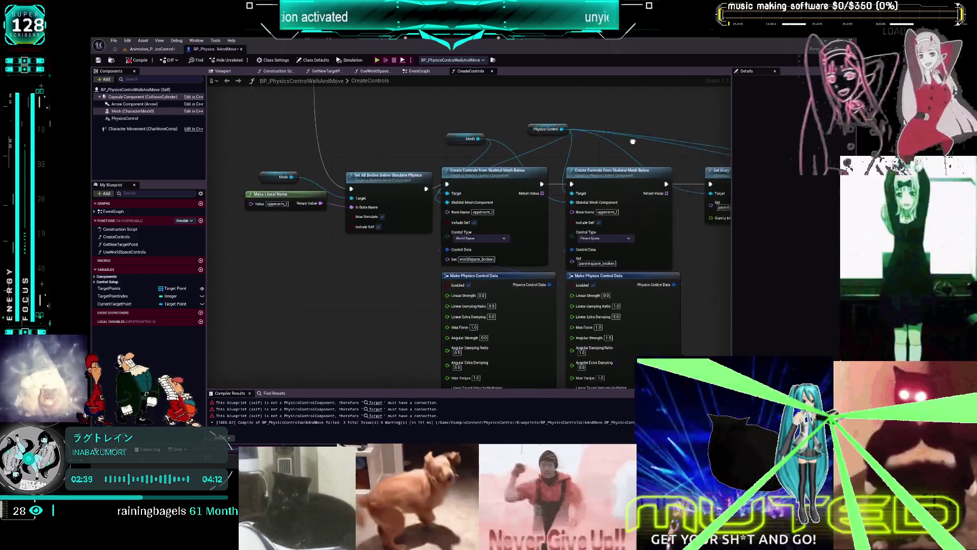
mouse_move(280, 120)
left_mouse_down()
mouse_move(586, 133)
mouse_move(487, 135)
mouse_move(401, 182)
left_mouse_up()
left_click_drag(434, 137, 521, 258)
left_click_drag(434, 137, 636, 259)
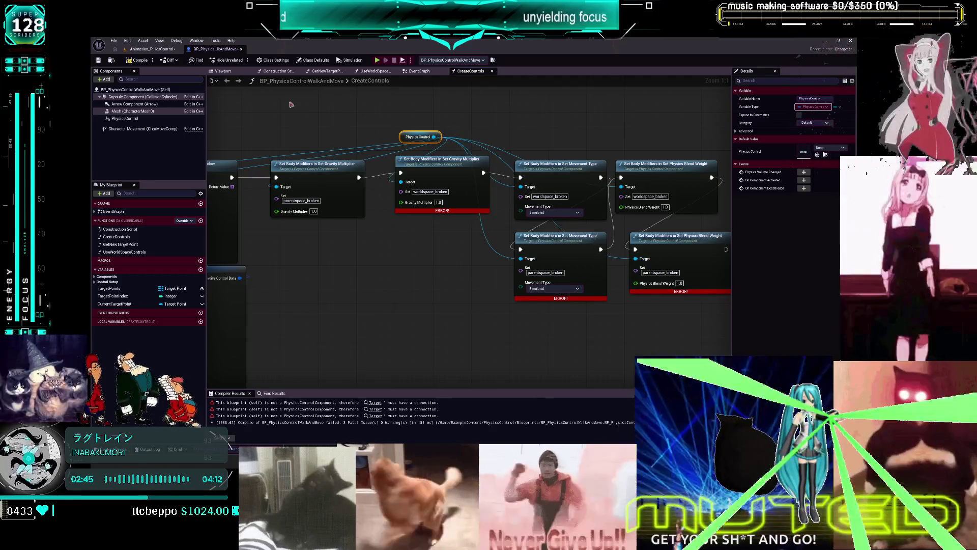
Recompile and run a quick standalone play test.
left_click(138, 63)
left_click(377, 60)
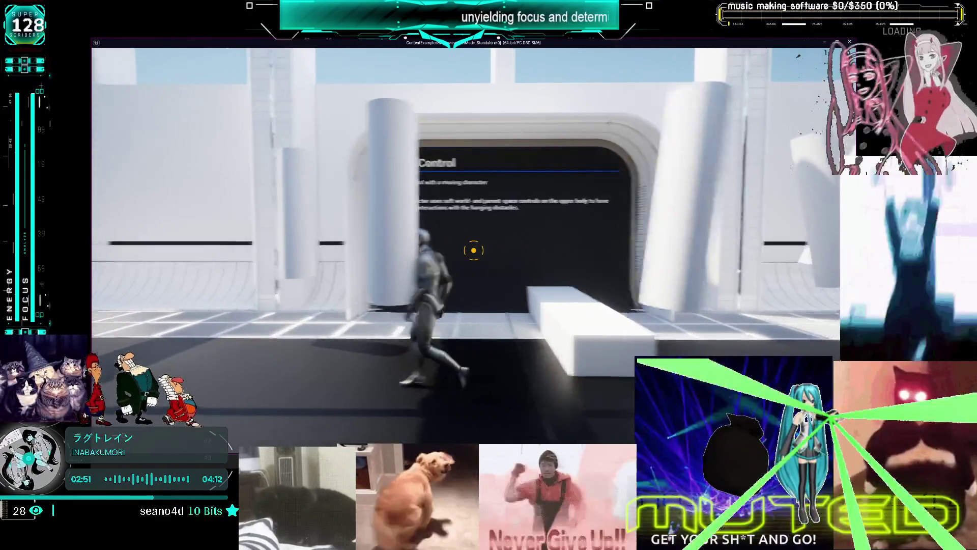
key("Escape")
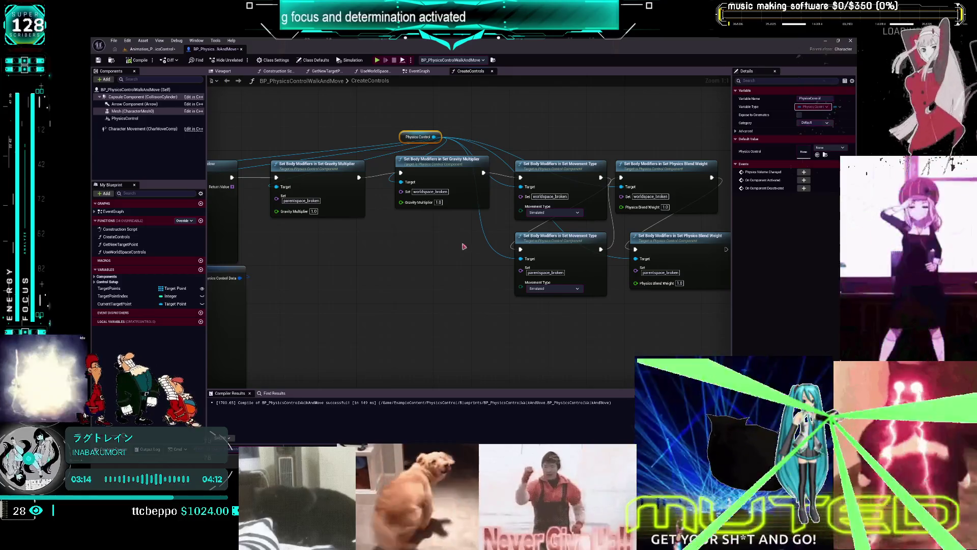
Scroll to the Make Physics Control Data nodes, then switch to the level editor tab.
scroll(360, 240, "down", 3)
scroll(354, 243, "up", 3)
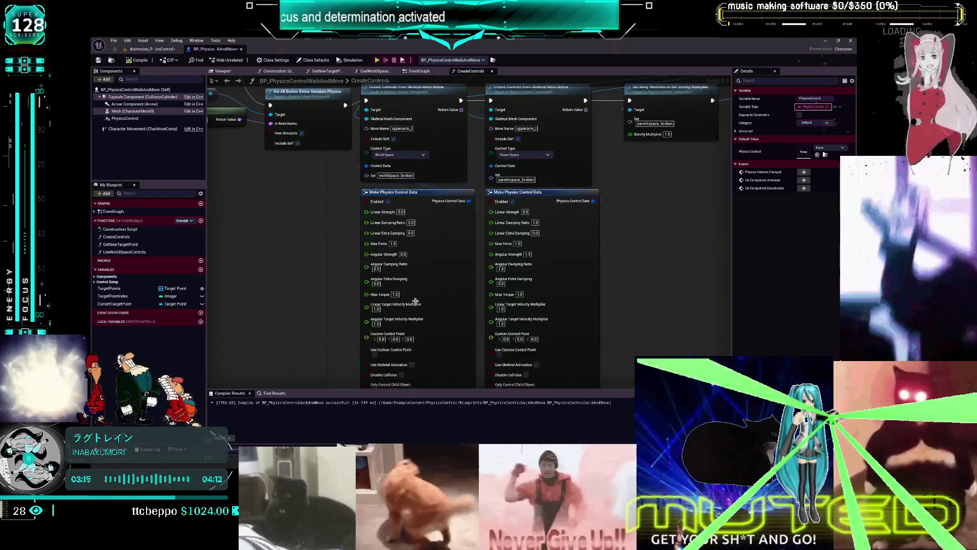
scroll(414, 300, "down", 3)
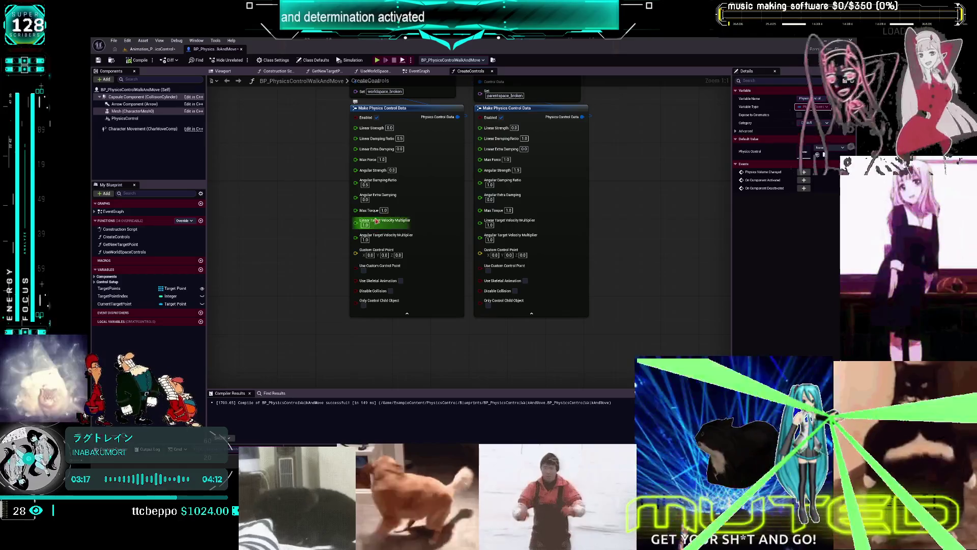
mouse_move(387, 187)
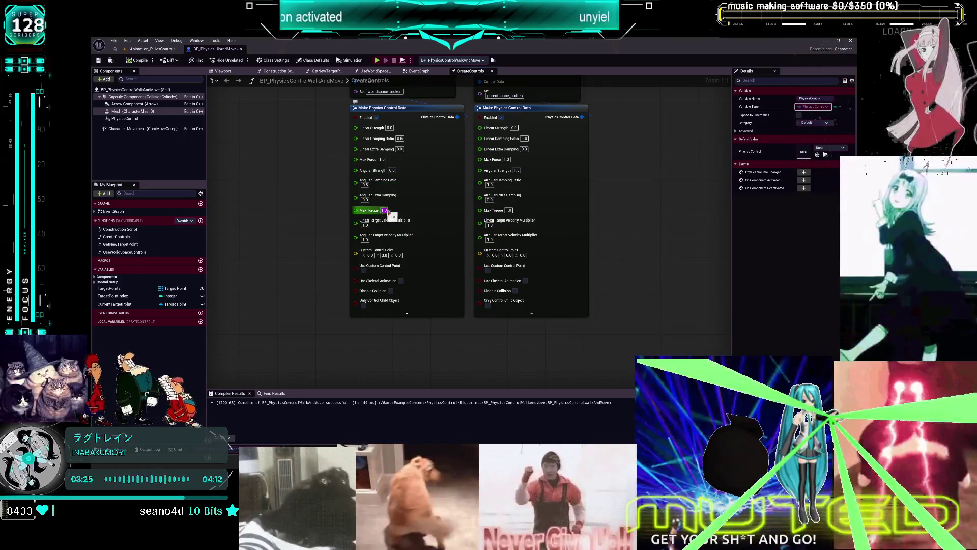
left_click(152, 49)
left_click(222, 41)
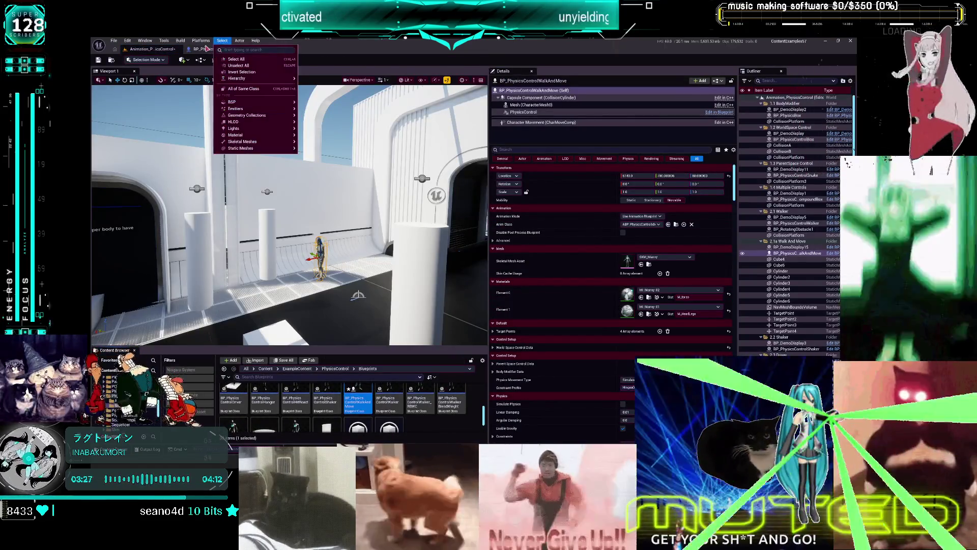
Set Max Torque to 1000000, recompile, and launch a game test.
left_click(206, 49)
type("1000000")
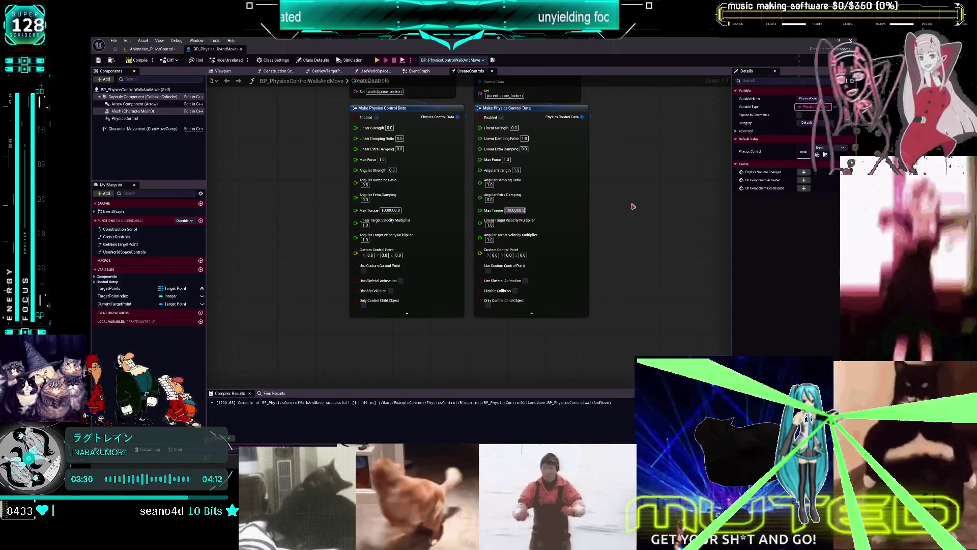
key("Return")
left_click(138, 60)
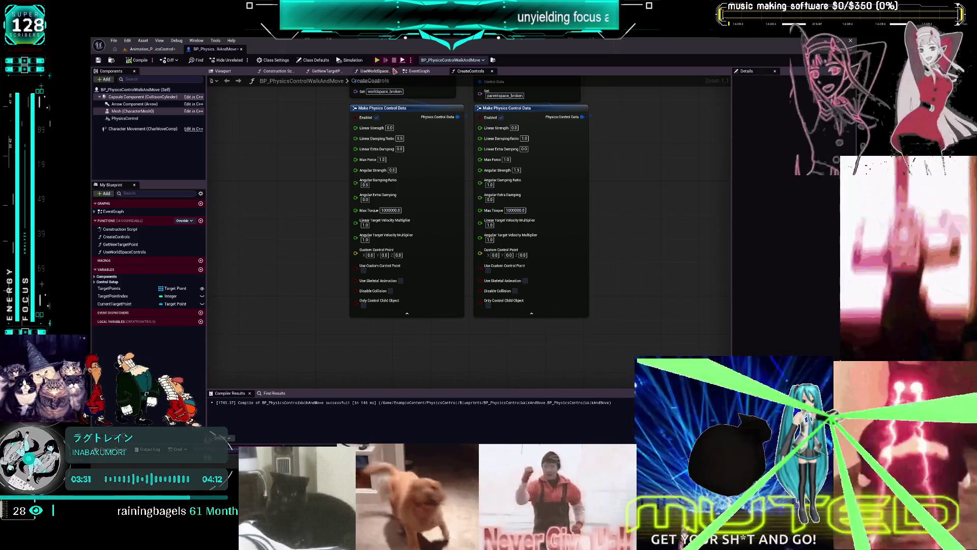
left_click(377, 60)
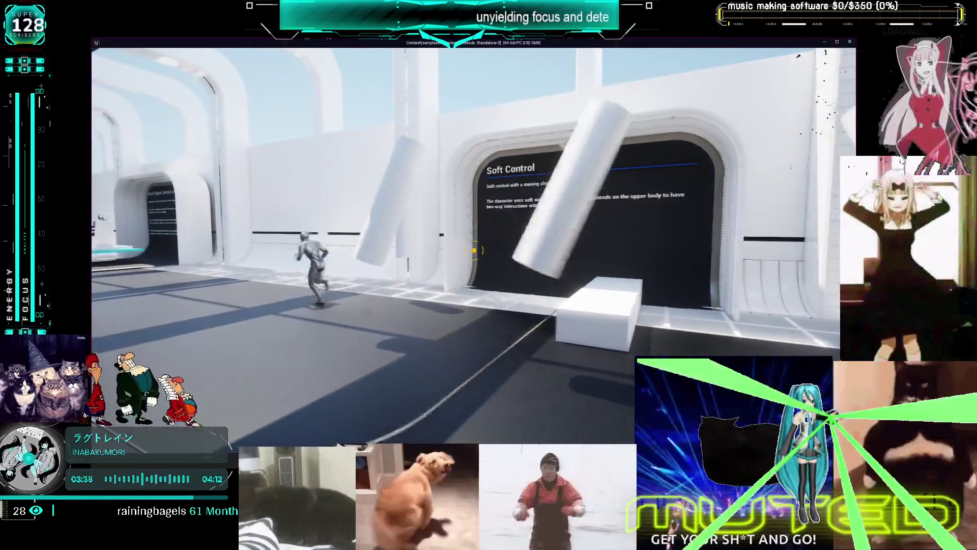
key("alt+Tab")
Stop the simulation, recompile, run the character in standalone, then fit the graph in view.
left_click(376, 118)
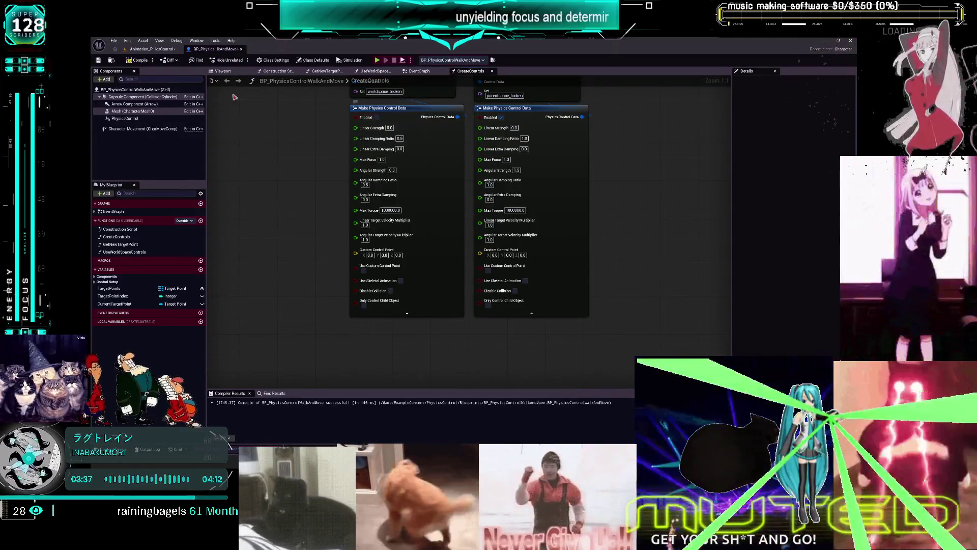
left_click(137, 60)
left_click(377, 61)
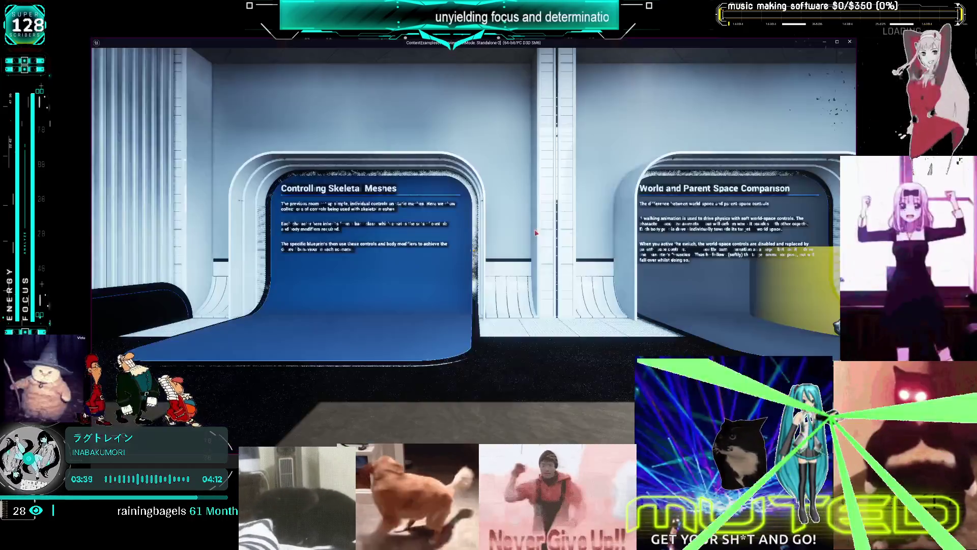
key("w")
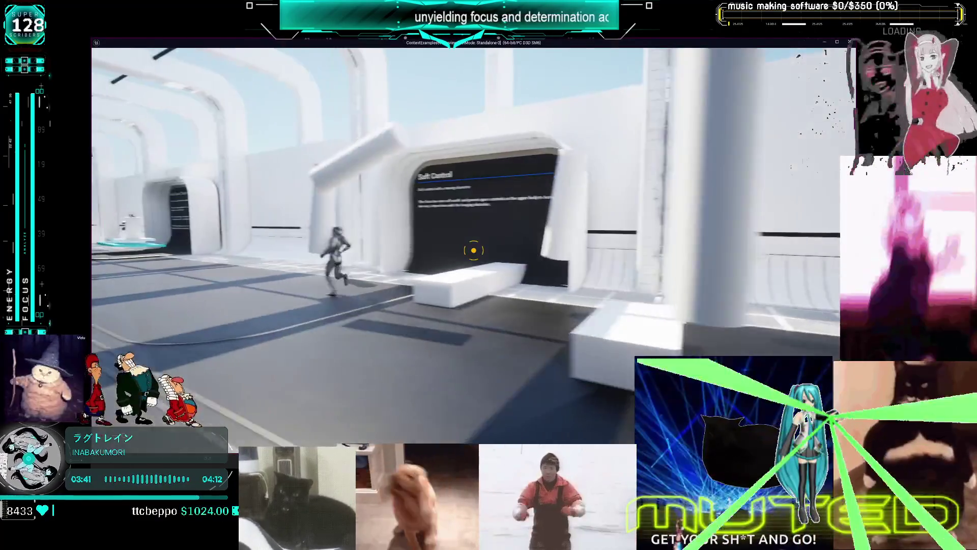
key("Escape")
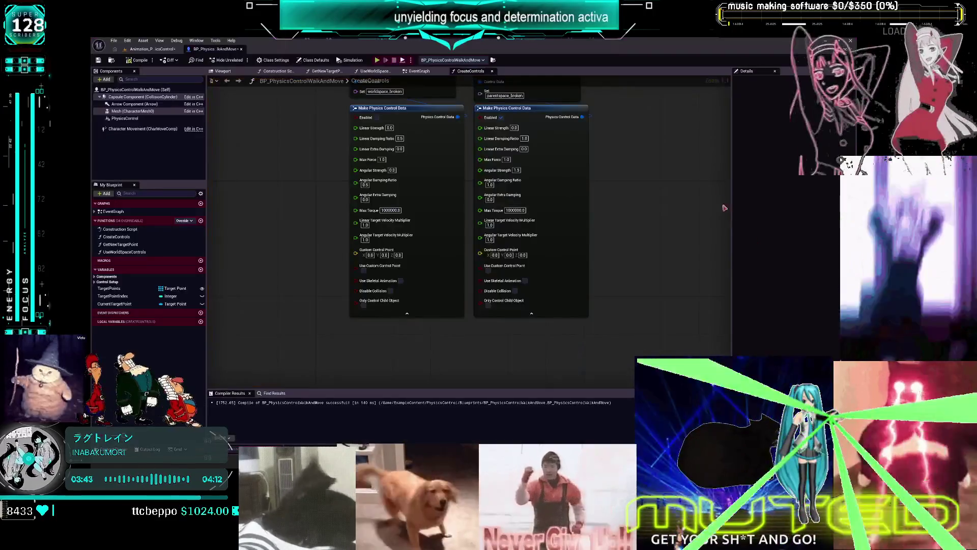
key("Home")
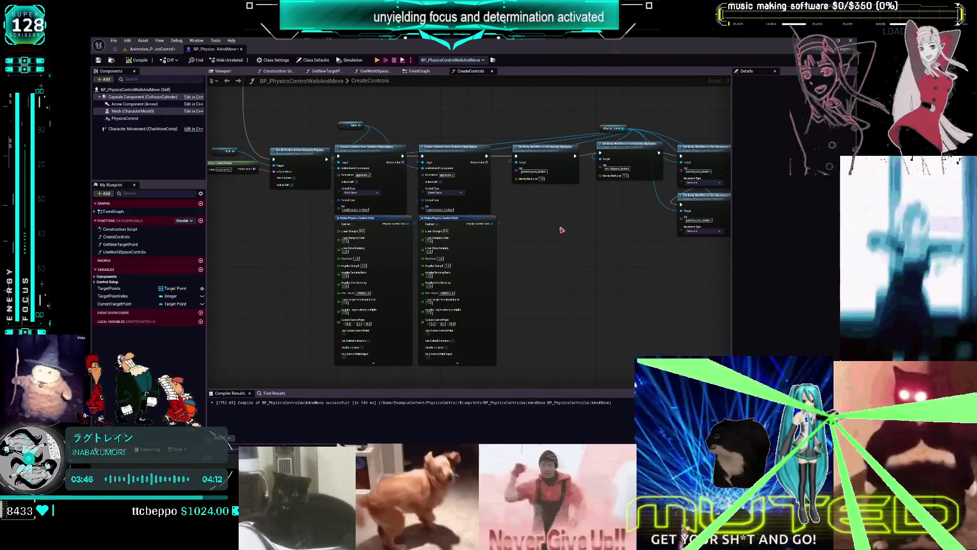
Align the Set Body Modifiers, Set Movement Type and Physics Blend Weight nodes into two rows.
left_click_drag(559, 156, 542, 156)
left_click_drag(609, 148, 582, 147)
left_click_drag(693, 149, 662, 148)
left_click_drag(704, 200, 566, 235)
left_click_drag(674, 176, 668, 312)
left_click_drag(588, 238, 648, 180)
mouse_move(664, 308)
left_mouse_down()
mouse_move(557, 249)
mouse_move(558, 231)
left_mouse_up()
mouse_move(657, 231)
left_mouse_down()
mouse_move(627, 232)
mouse_move(670, 215)
left_mouse_up()
Narrow the side panels, reposition the Mesh and literal-name nodes, and screenshot the graph.
left_click_drag(206, 229, 163, 229)
mouse_move(174, 176)
left_mouse_down()
mouse_move(212, 157)
mouse_move(203, 168)
mouse_move(251, 187)
left_mouse_up()
mouse_move(189, 130)
left_mouse_down()
mouse_move(246, 118)
mouse_move(200, 144)
left_mouse_up()
key("super+shift+s")
mouse_move(171, 113)
left_mouse_down()
mouse_move(676, 371)
mouse_move(731, 378)
mouse_move(721, 378)
left_mouse_up()
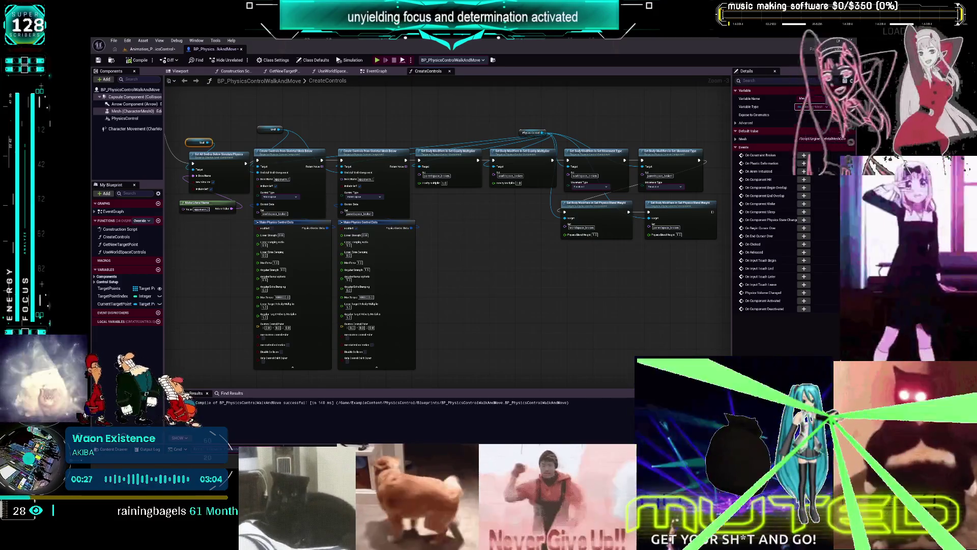
scroll(273, 253, "up", 4)
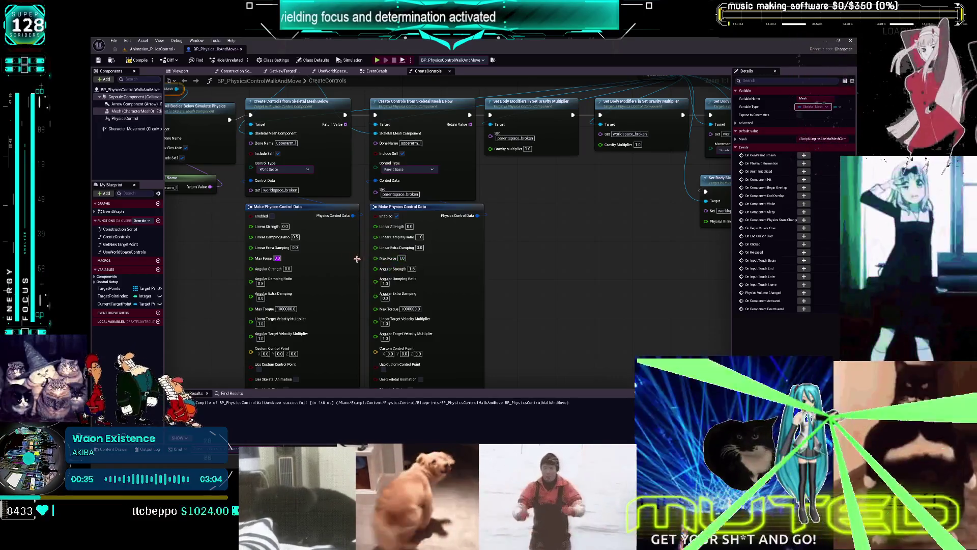
Enter 0 as the world-space control data's Max Torque.
left_click(286, 309)
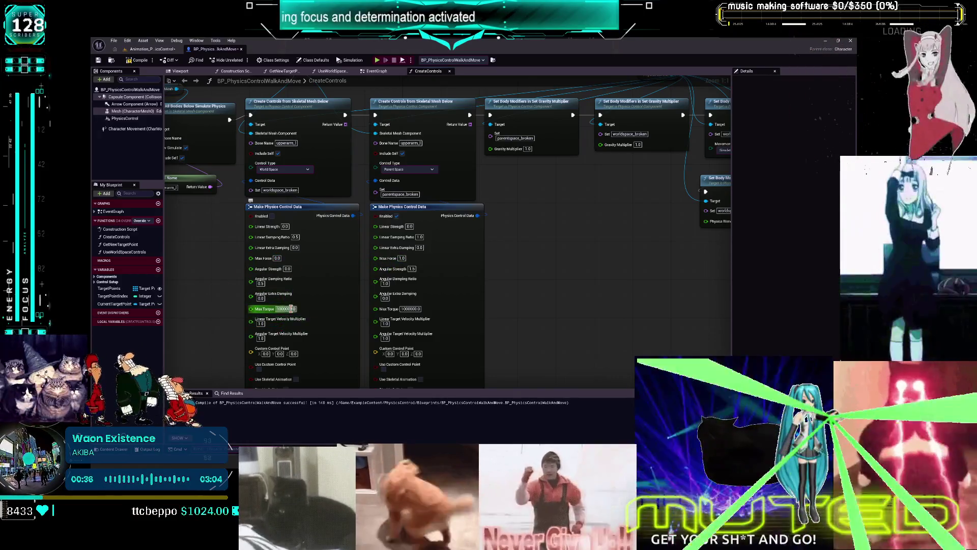
type("0")
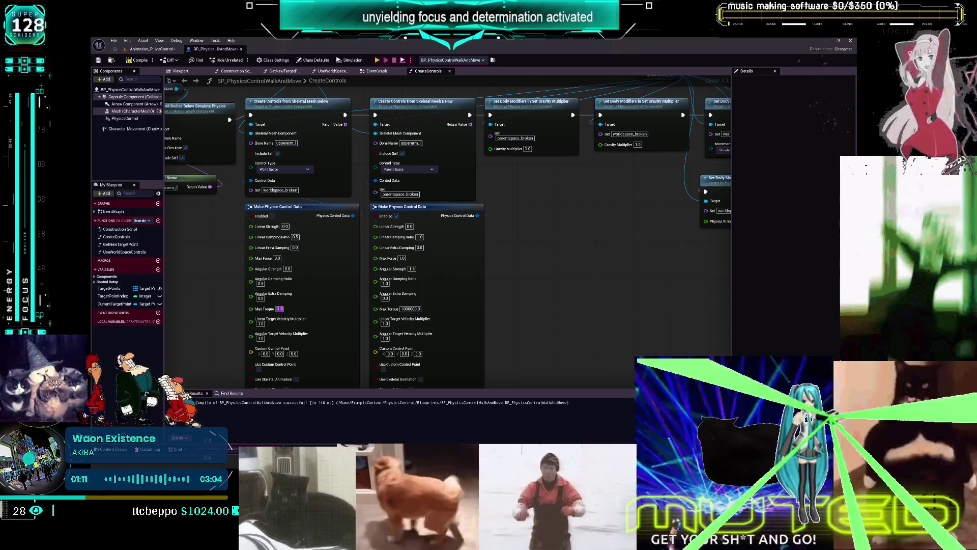
right_click(543, 247)
type("dela")
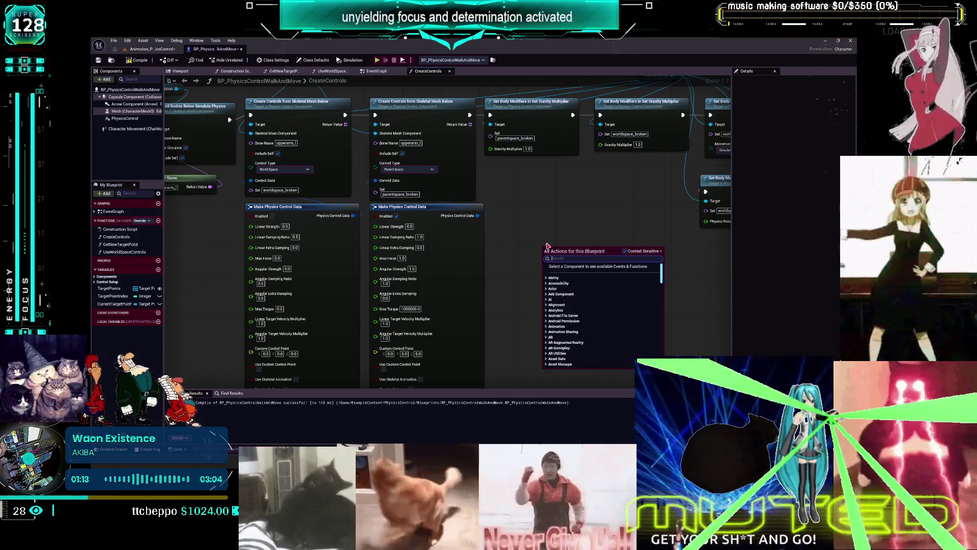
key("BackSpace")
key("BackSpace")
key("BackSpace")
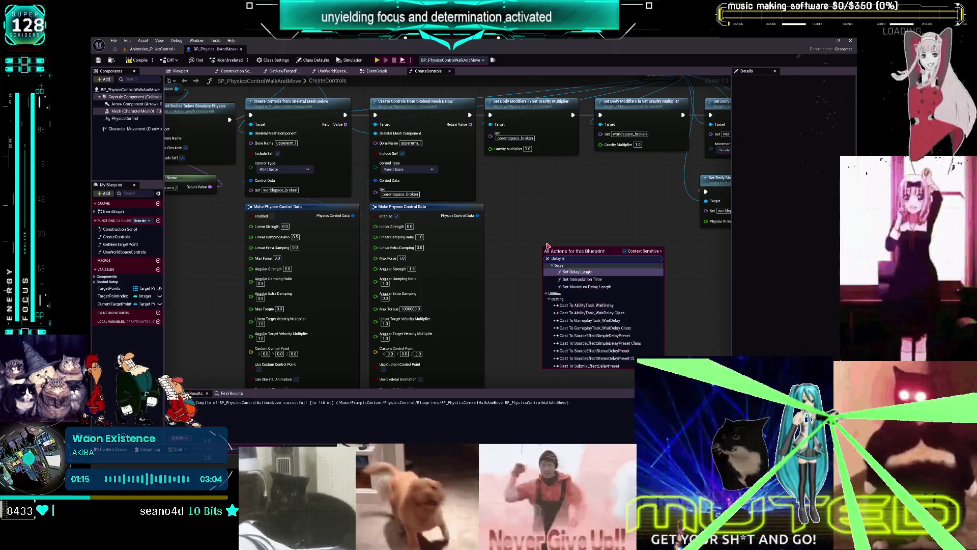
type("next t")
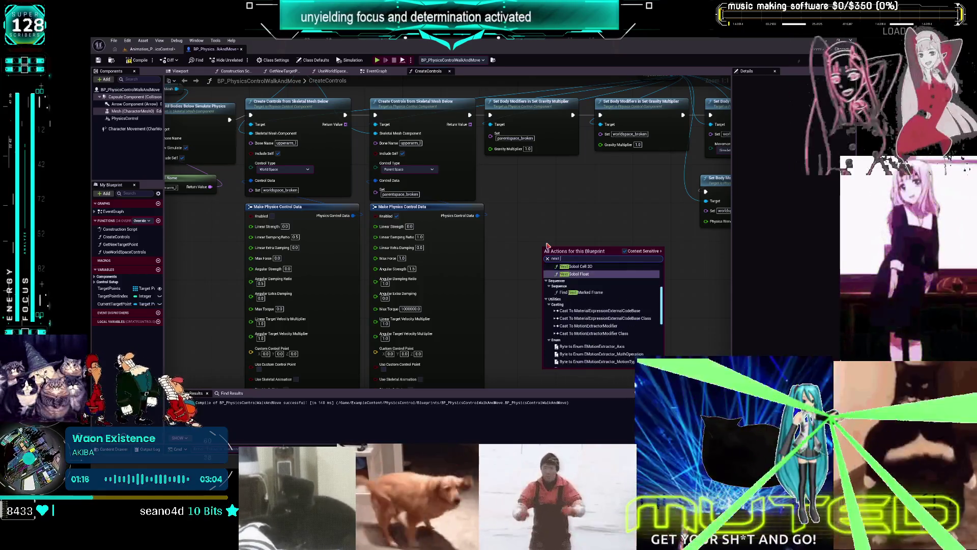
type("ick")
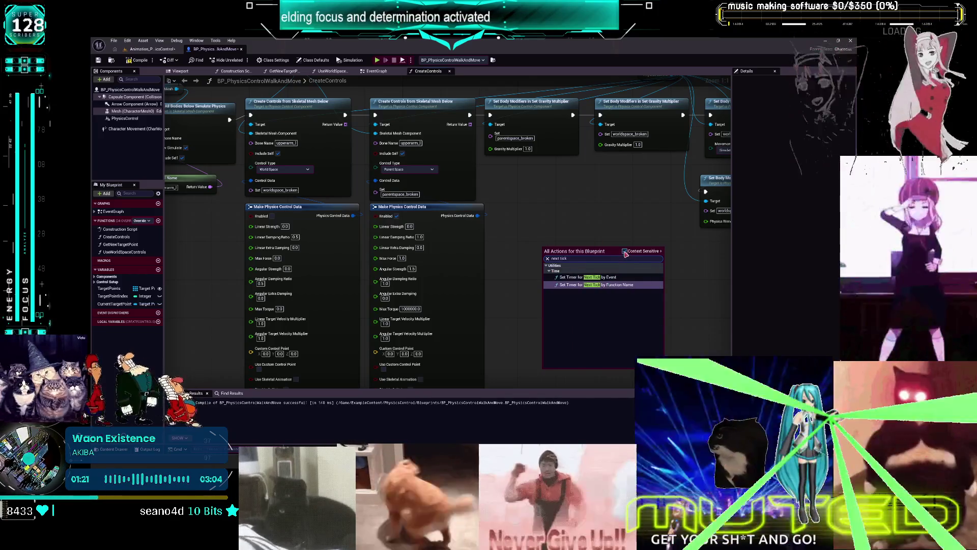
left_click(625, 251)
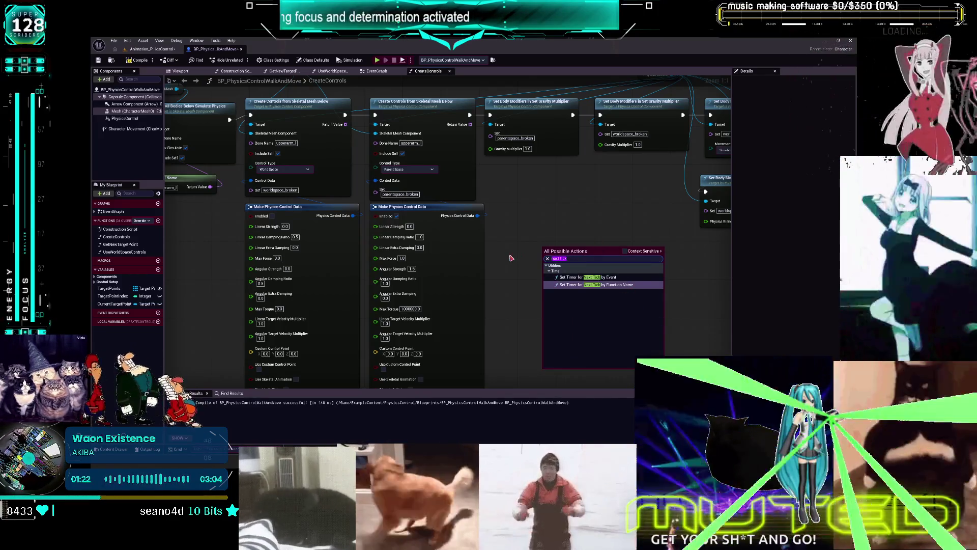
type("delay nex")
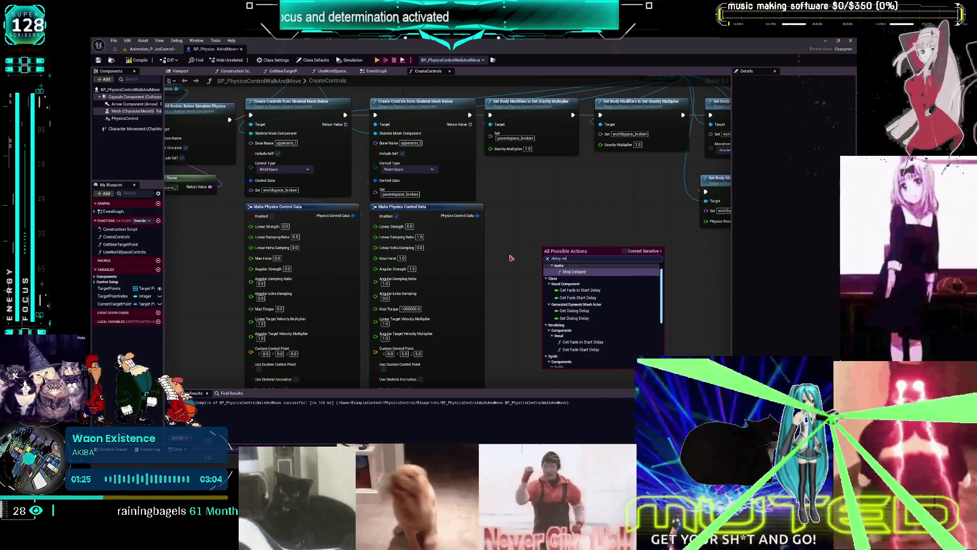
key("BackSpace")
key("BackSpace")
key("BackSpace")
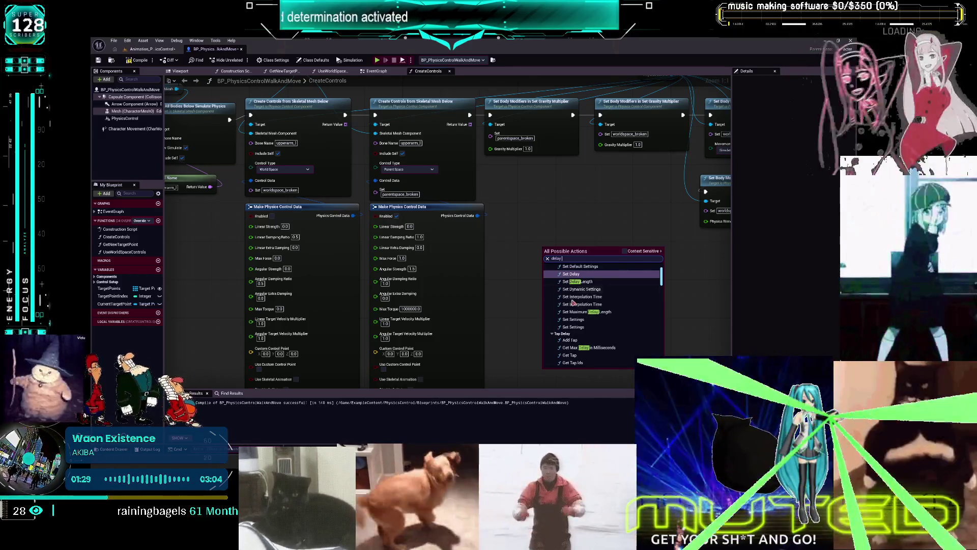
scroll(610, 309, "down", 5)
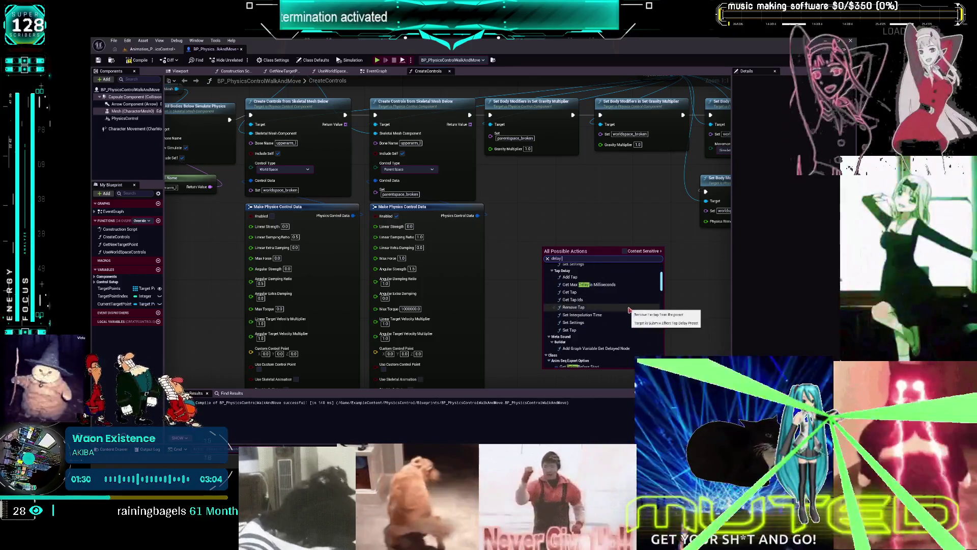
scroll(627, 309, "down", 10)
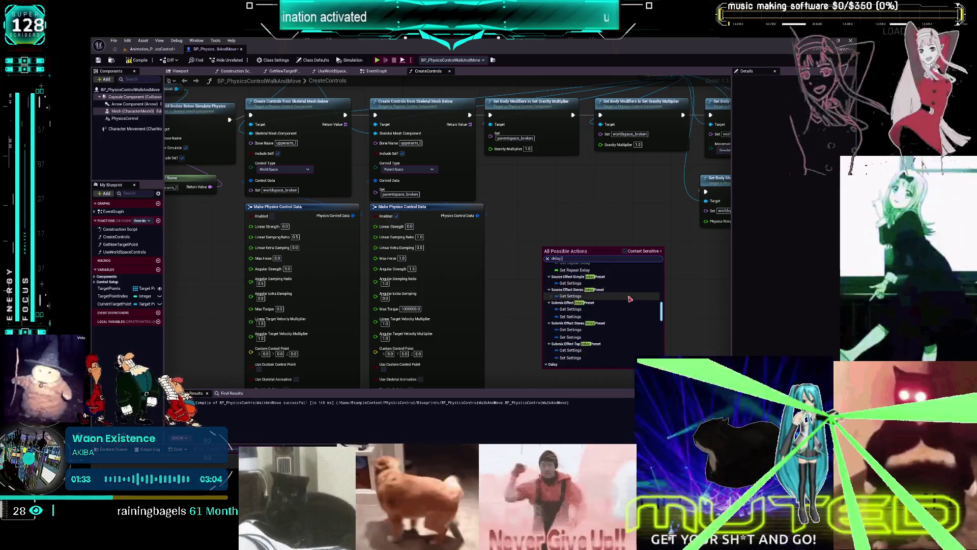
scroll(629, 300, "down", 5)
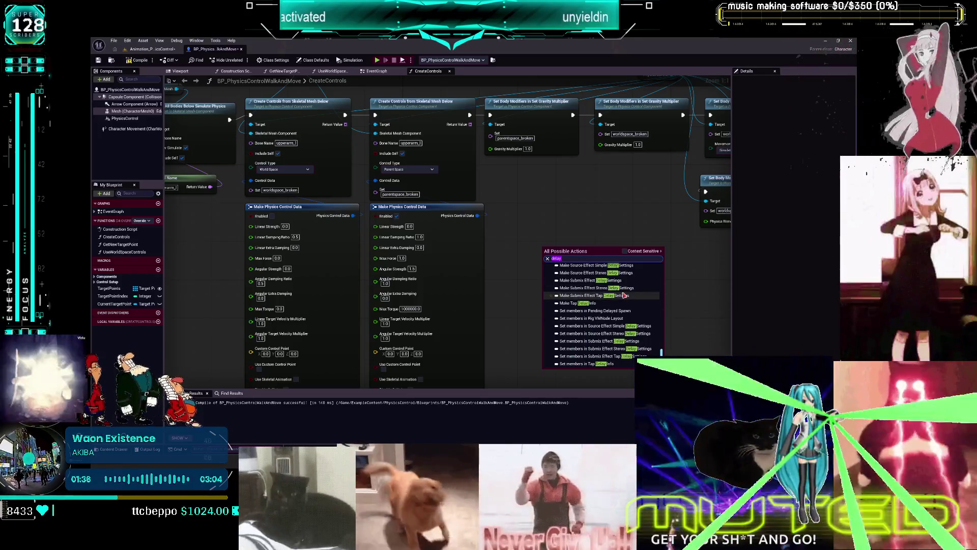
type("tick")
scroll(616, 308, "down", 2)
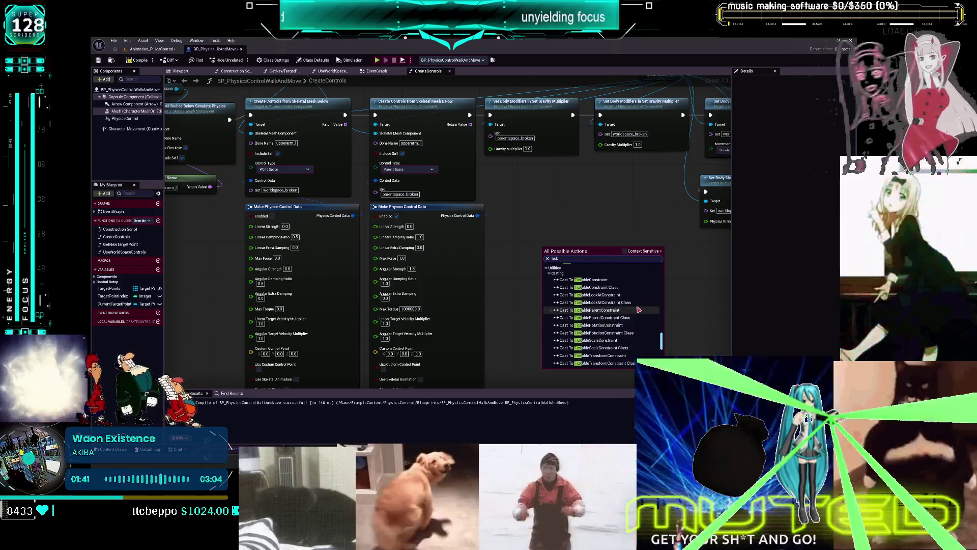
scroll(638, 310, "down", 5)
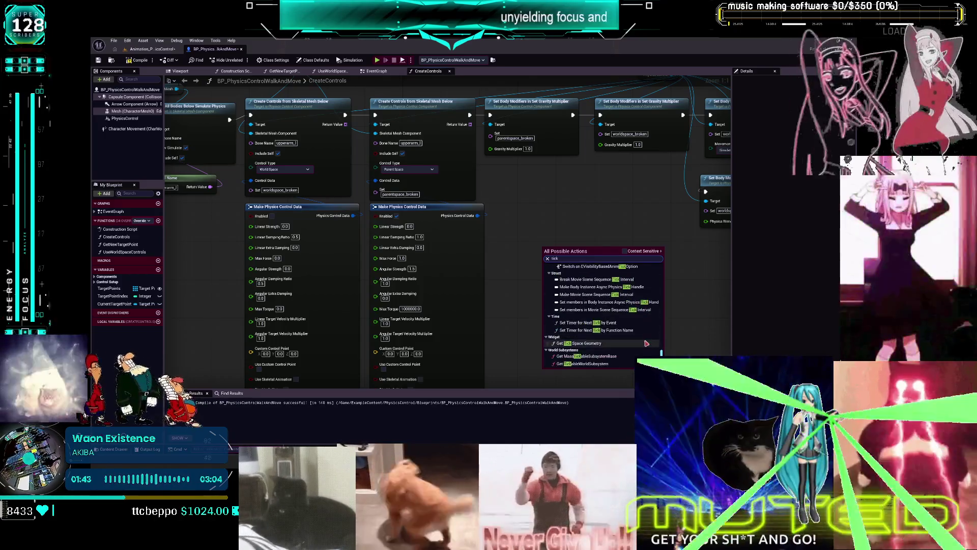
scroll(644, 273, "up", 10)
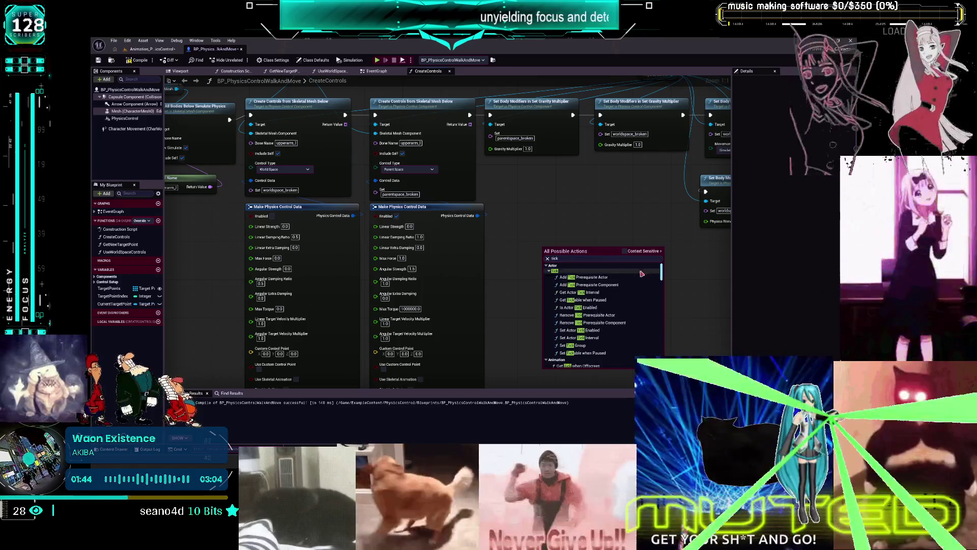
scroll(613, 339, "down", 5)
scroll(609, 342, "down", 3)
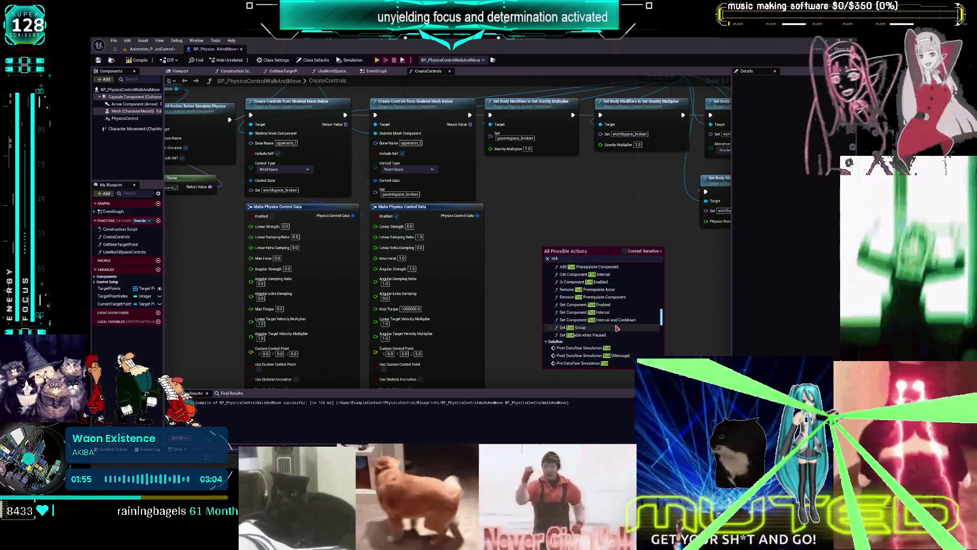
scroll(618, 331, "down", 3)
scroll(618, 332, "down", 5)
scroll(617, 332, "down", 3)
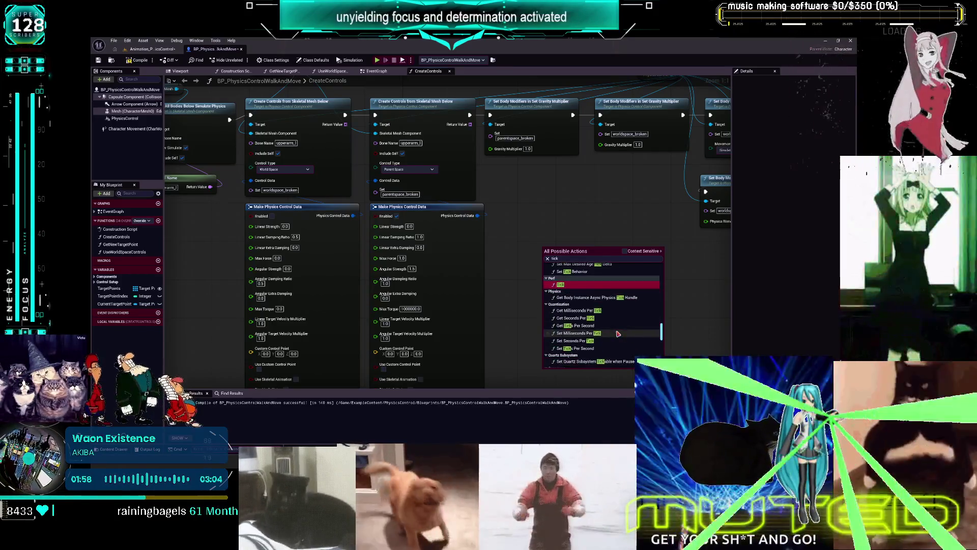
scroll(618, 333, "down", 3)
scroll(618, 334, "down", 10)
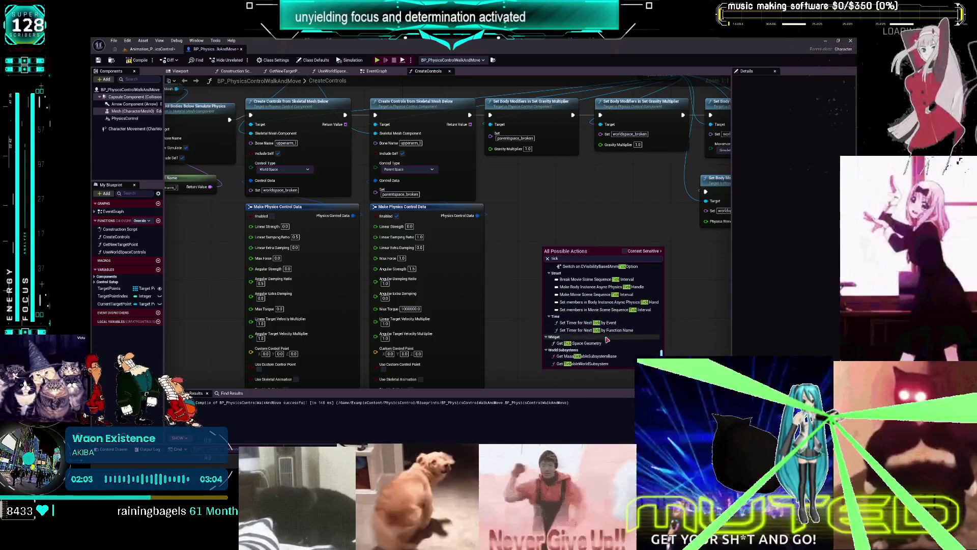
left_click(621, 208)
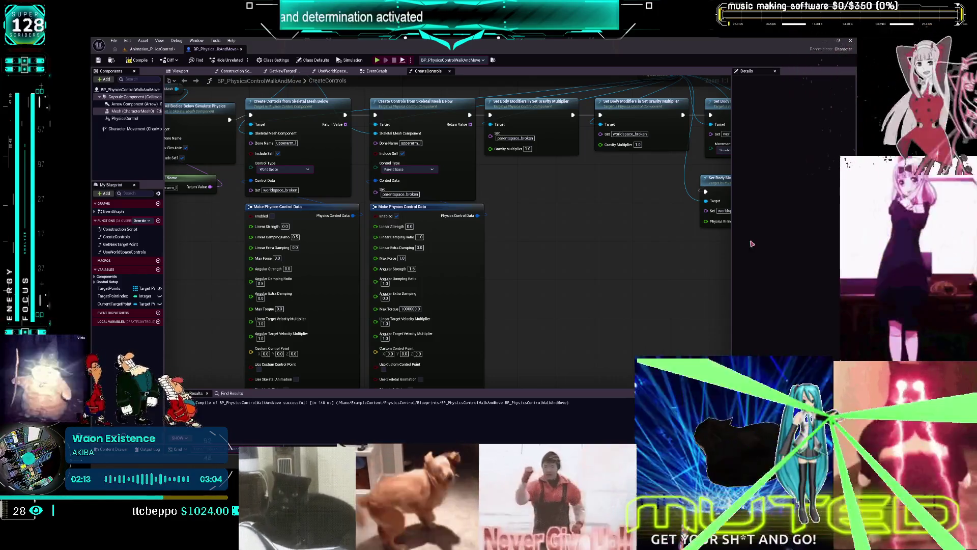
Search the graph's actions for 'until', 'delay un' and 'next tick'.
right_click(559, 176)
type("until n")
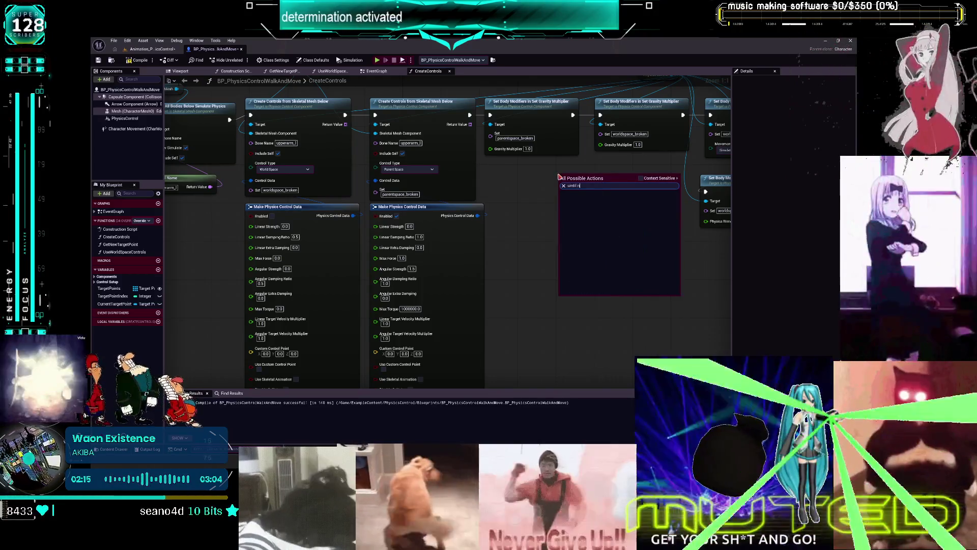
key("BackSpace")
key("BackSpace")
key("BackSpace")
type("delay un")
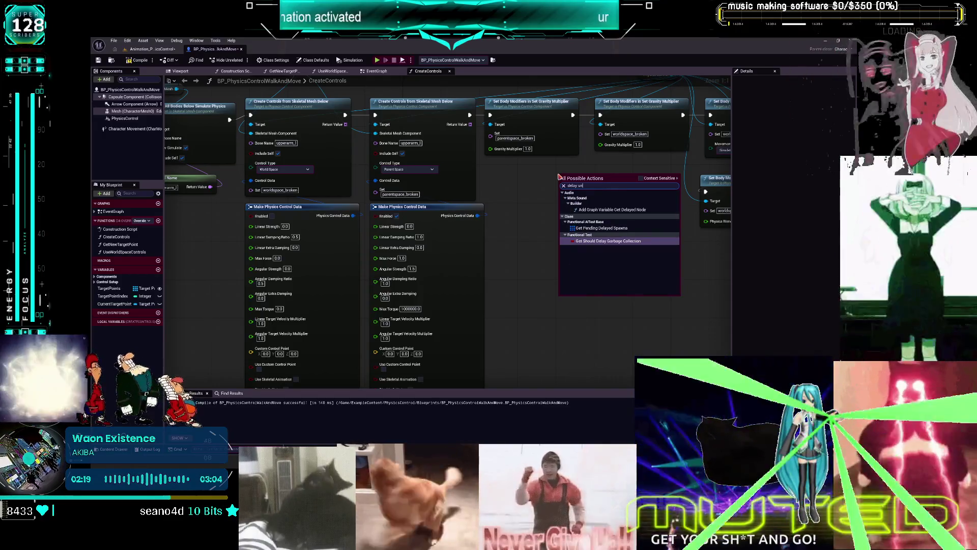
key("BackSpace")
key("BackSpace")
key("BackSpace")
type("next tick")
key("ctrl+a")
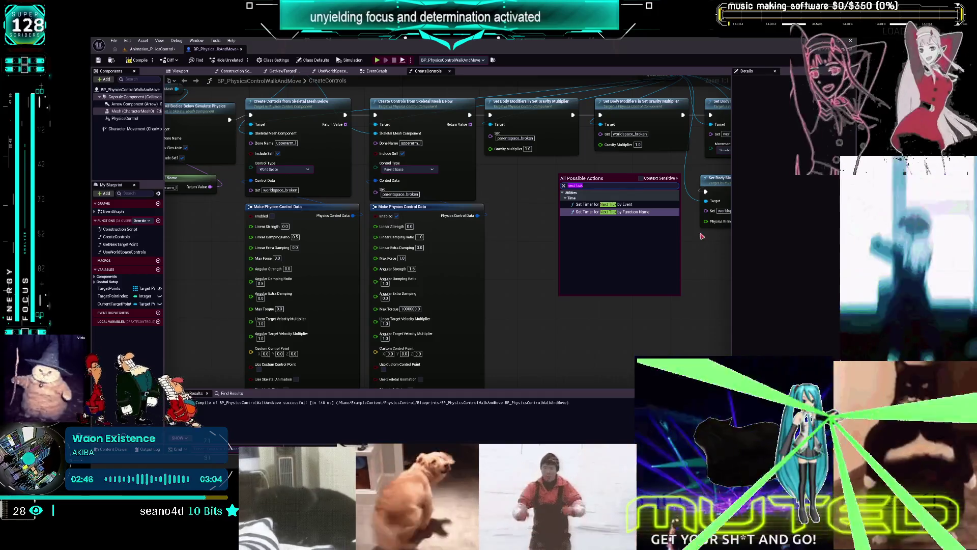
left_click(542, 275)
Search 'delay' with results limited to this Blueprint's actions.
right_click(533, 228)
type("delay")
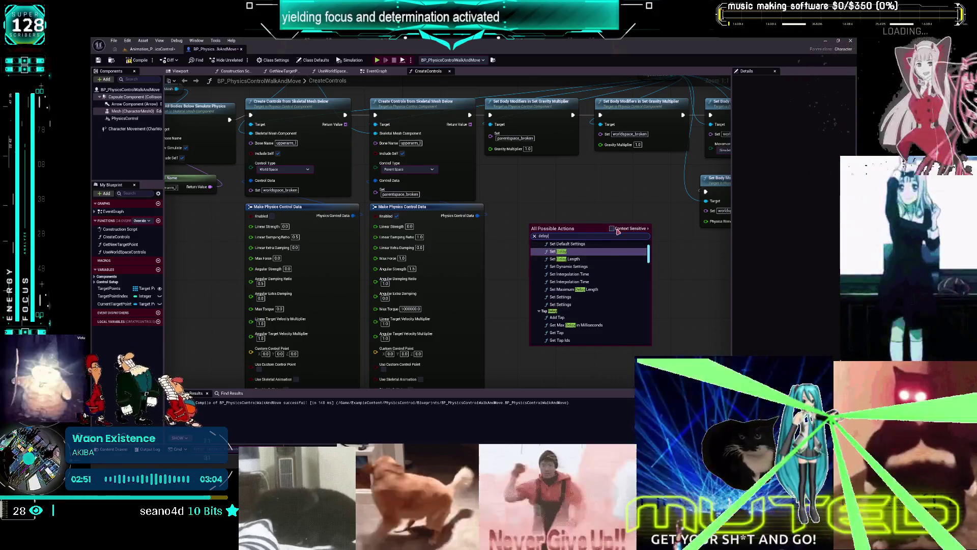
left_click(612, 228)
scroll(632, 259, "down", 3)
scroll(632, 260, "down", 10)
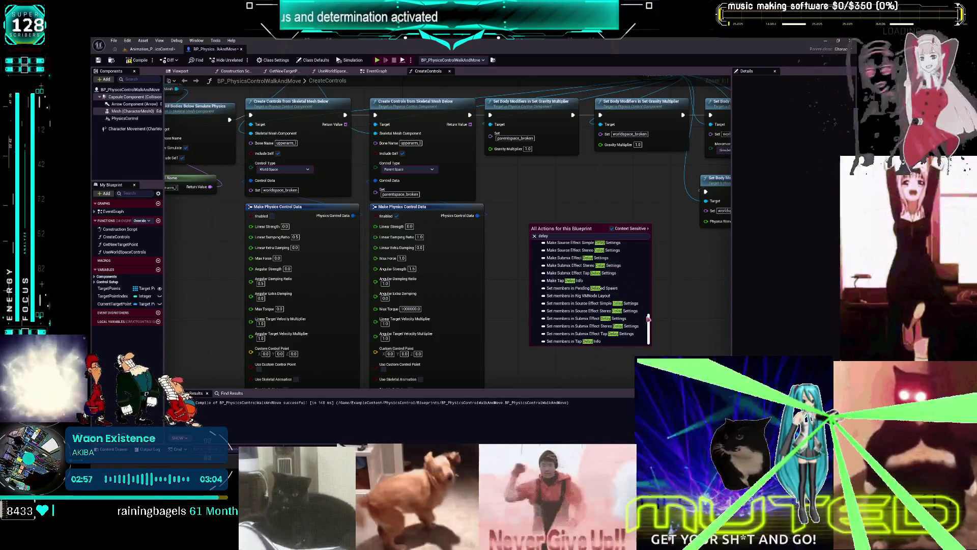
left_click(653, 324)
Browse all possible 'delay' actions, collapsing audio and Delay effects groups, without adding a node.
right_click(542, 255)
type("delay")
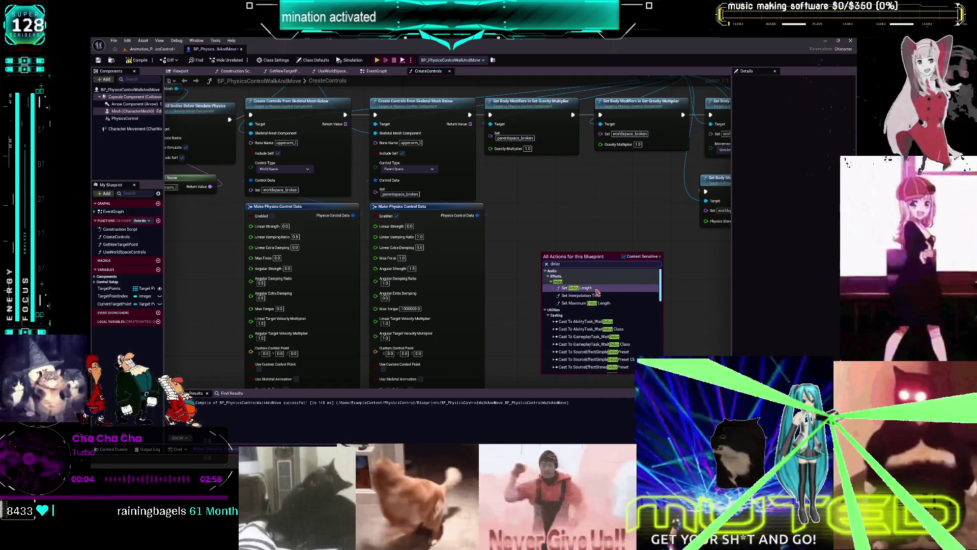
left_click(624, 256)
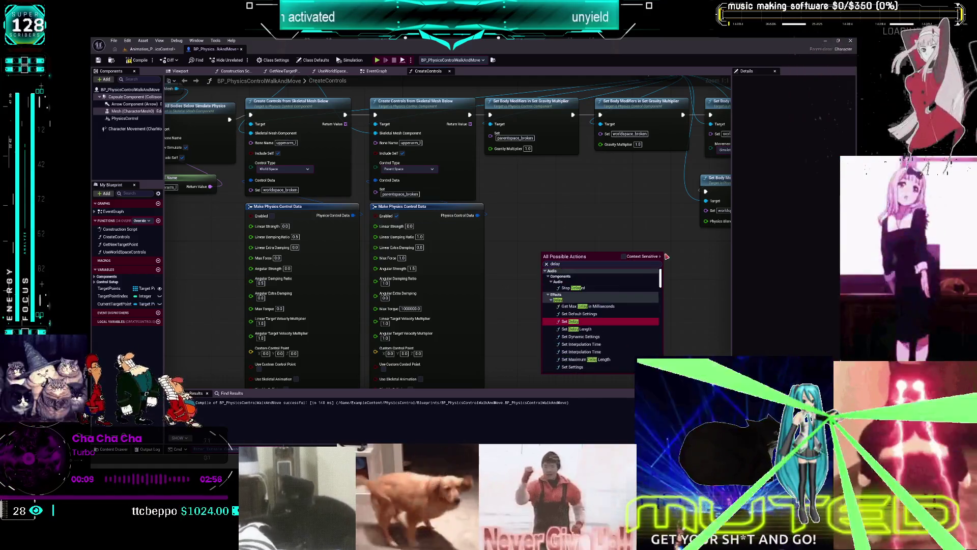
left_click(550, 282)
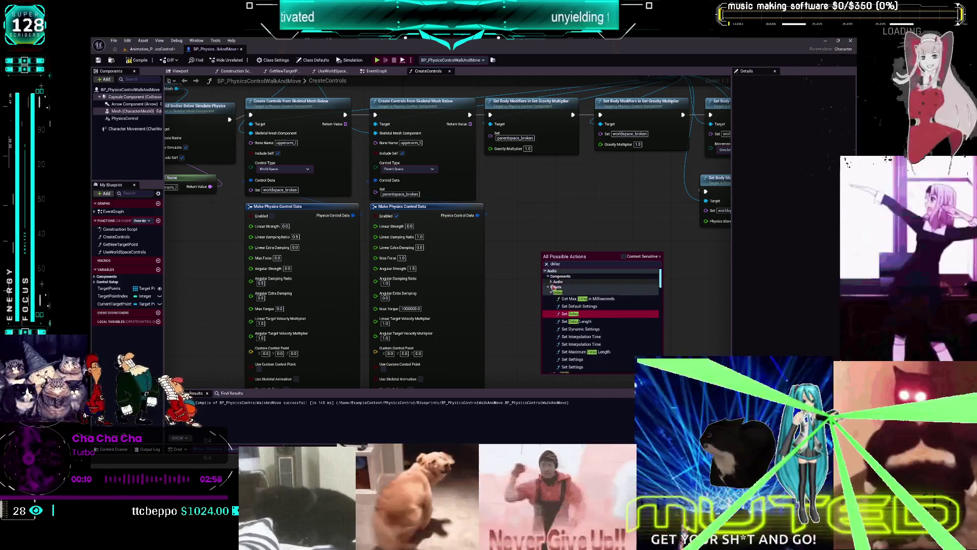
left_click(551, 293)
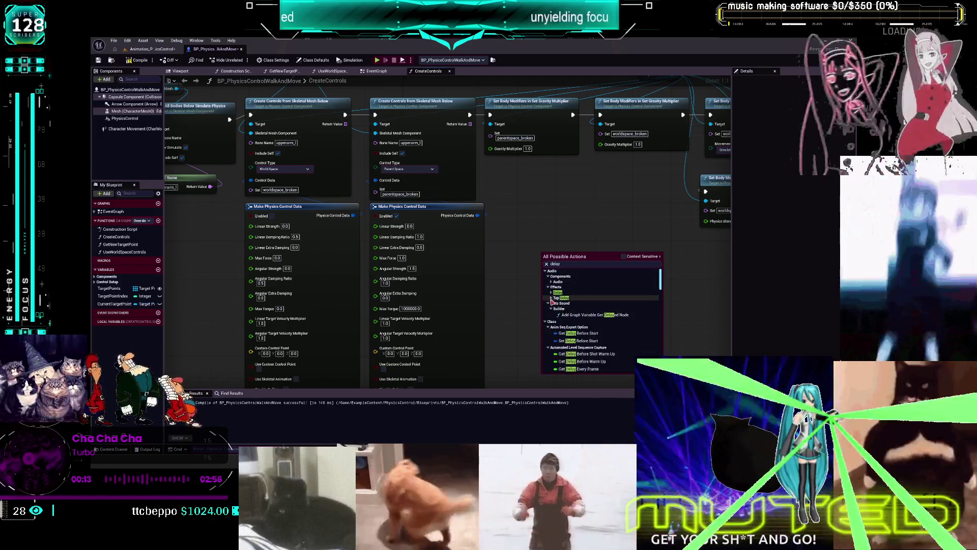
scroll(627, 318, "down", 5)
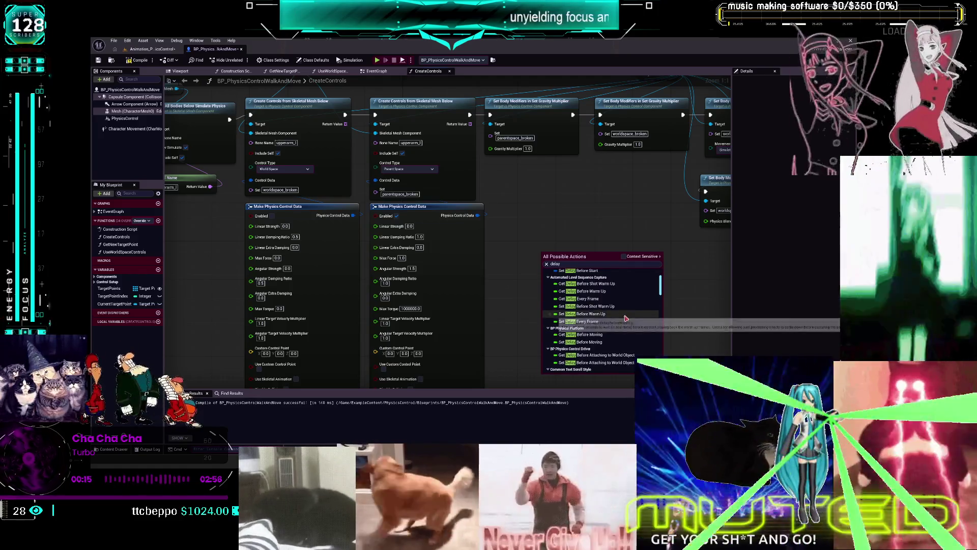
scroll(627, 315, "down", 5)
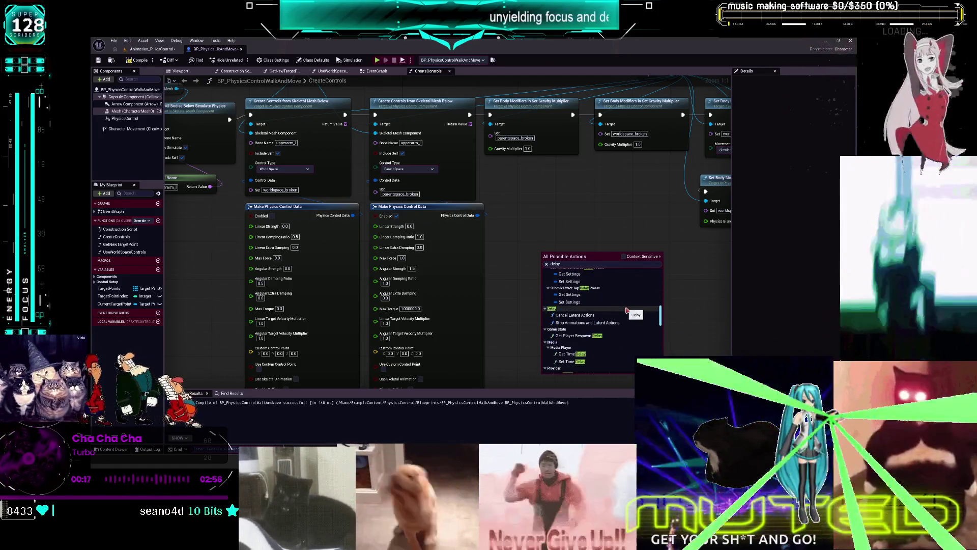
scroll(627, 312, "down", 5)
scroll(627, 309, "down", 5)
scroll(622, 321, "up", 3)
scroll(619, 331, "up", 3)
scroll(618, 332, "up", 2)
scroll(618, 331, "up", 5)
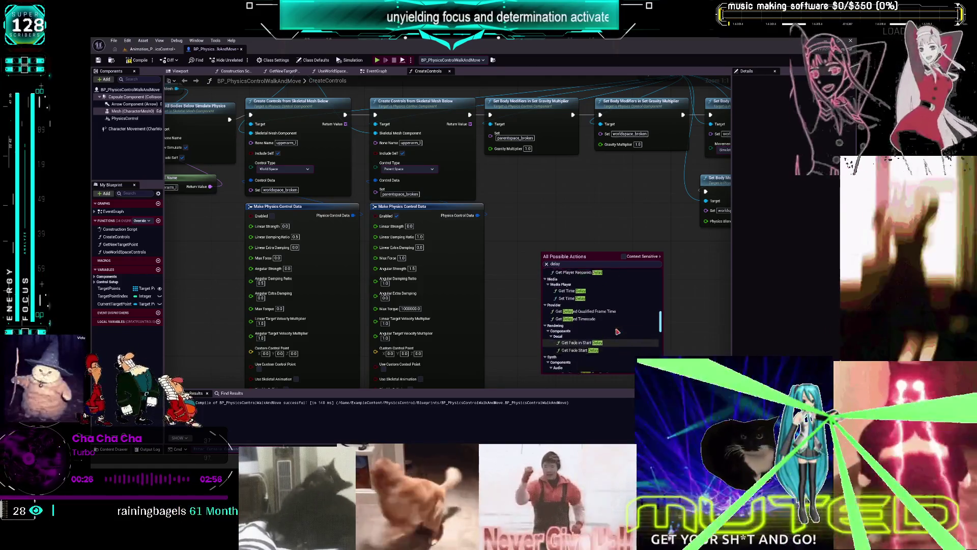
scroll(618, 331, "up", 2)
scroll(618, 331, "up", 6)
scroll(615, 332, "up", 6)
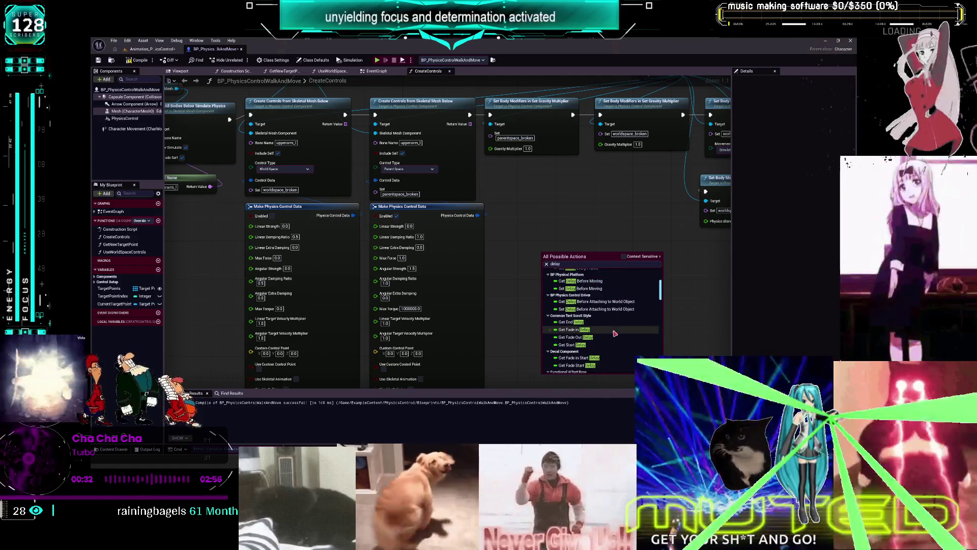
scroll(614, 333, "up", 5)
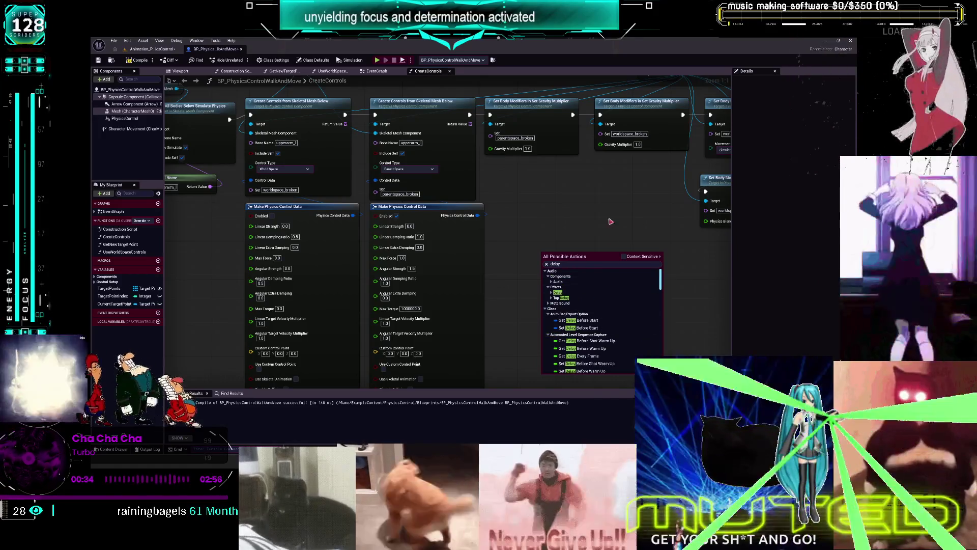
left_click(588, 196)
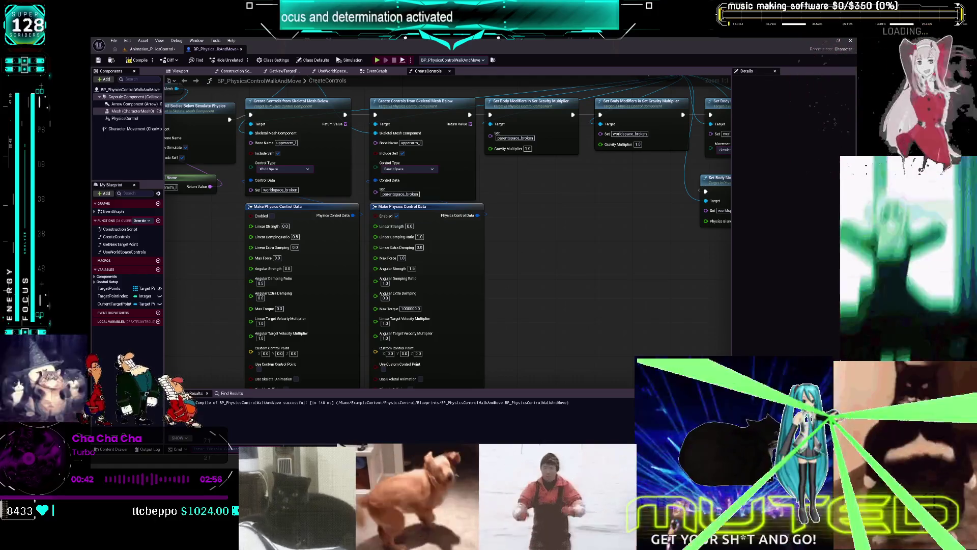
Set the Widget Reflector's Application Scale to 2.0.
right_click(535, 207)
left_click(537, 204)
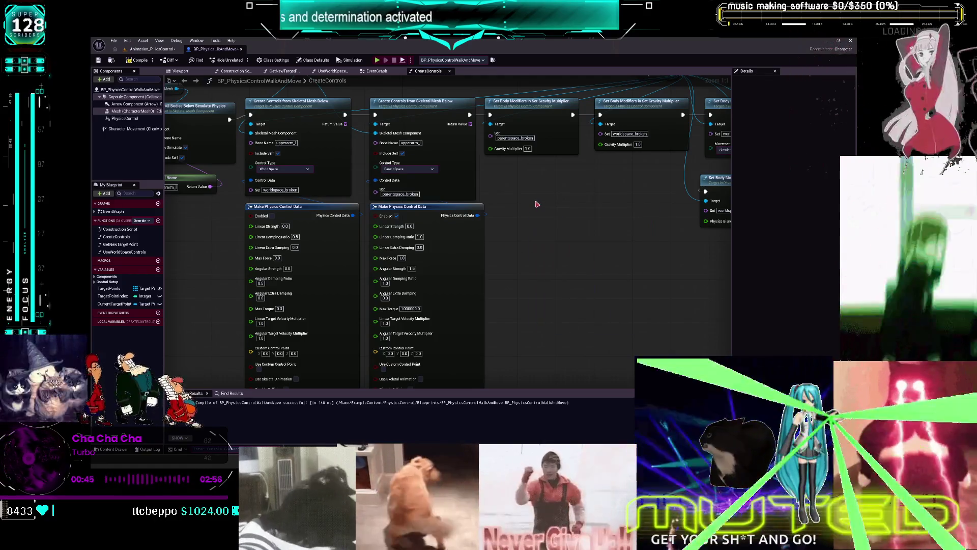
key("ctrl+shift+w")
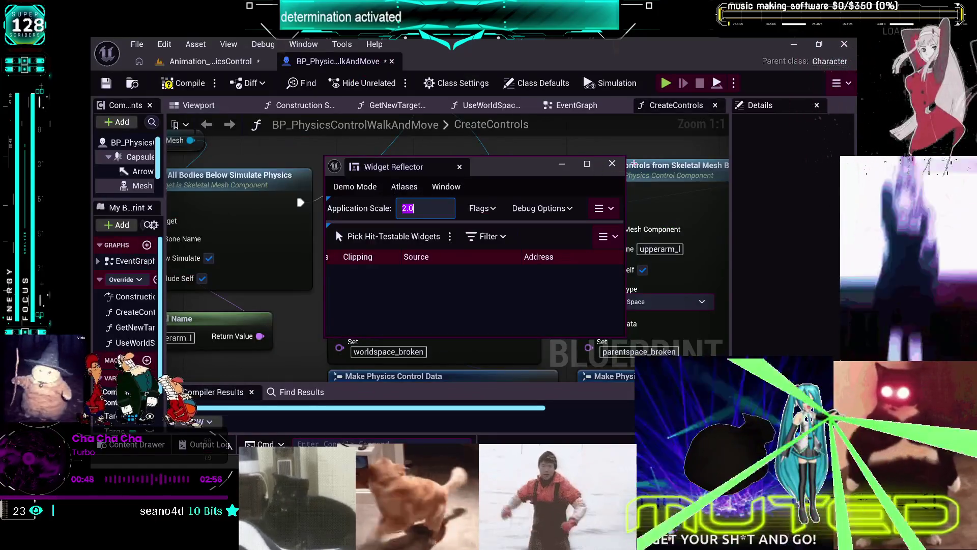
left_click(325, 270)
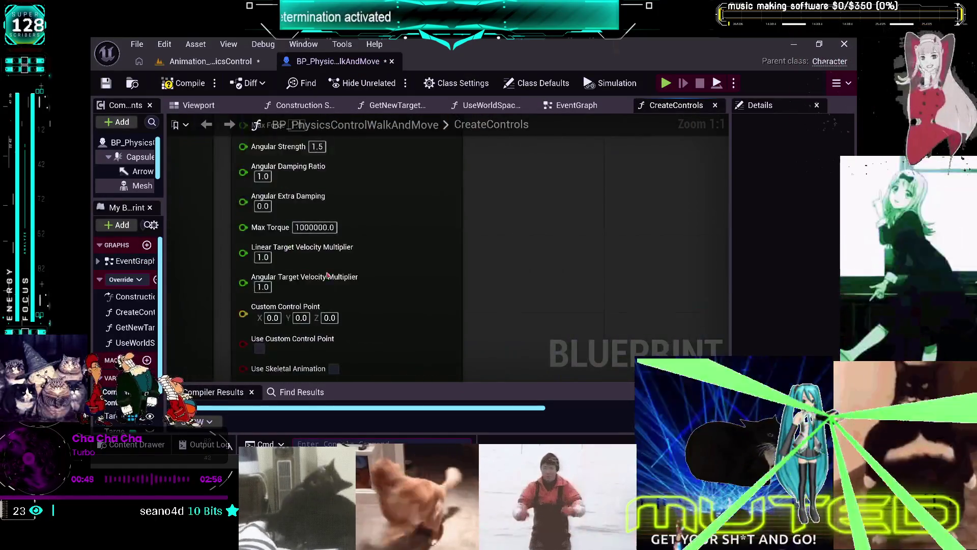
Search 'delay', toggling Context Sensitive on and then back off.
right_click(327, 189)
type("delay")
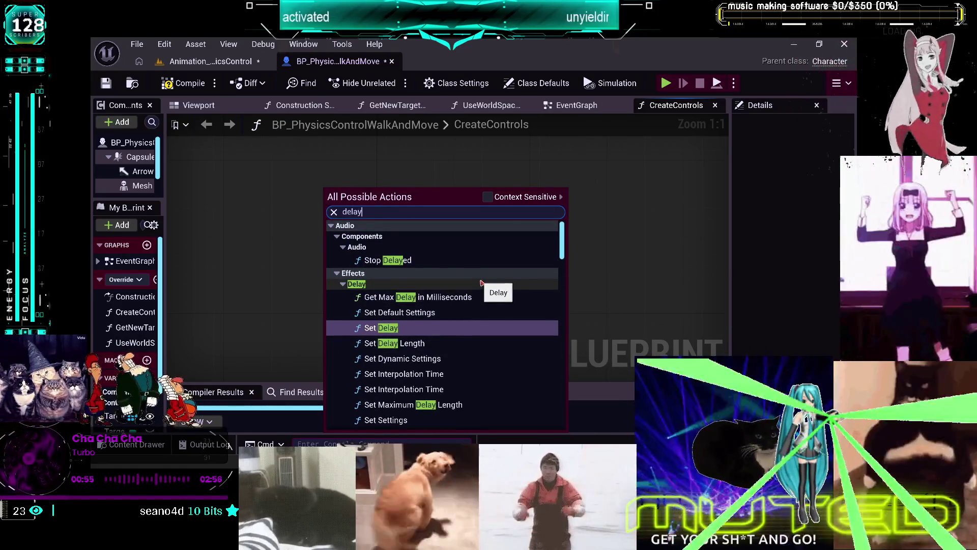
left_click(488, 196)
scroll(492, 261, "down", 15)
scroll(496, 262, "up", 8)
scroll(500, 265, "up", 8)
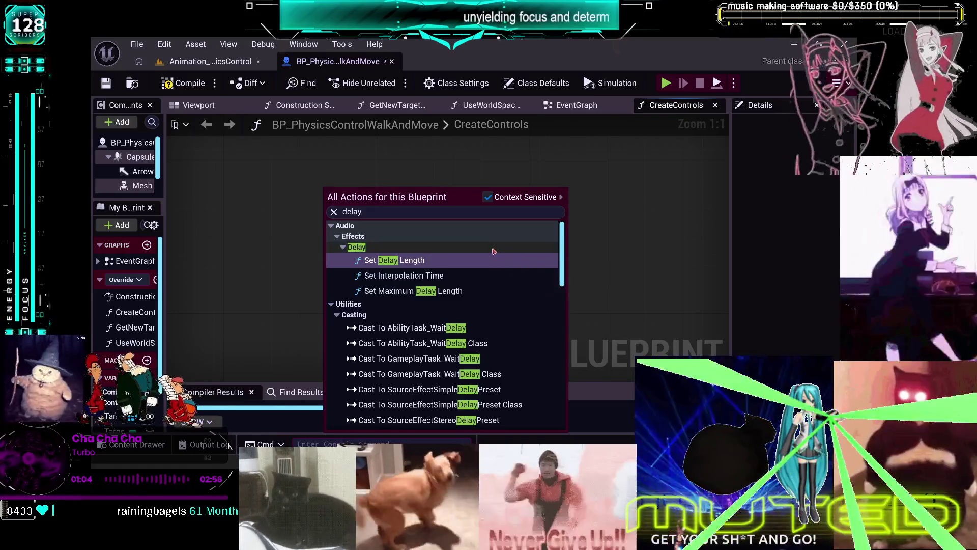
left_click(488, 197)
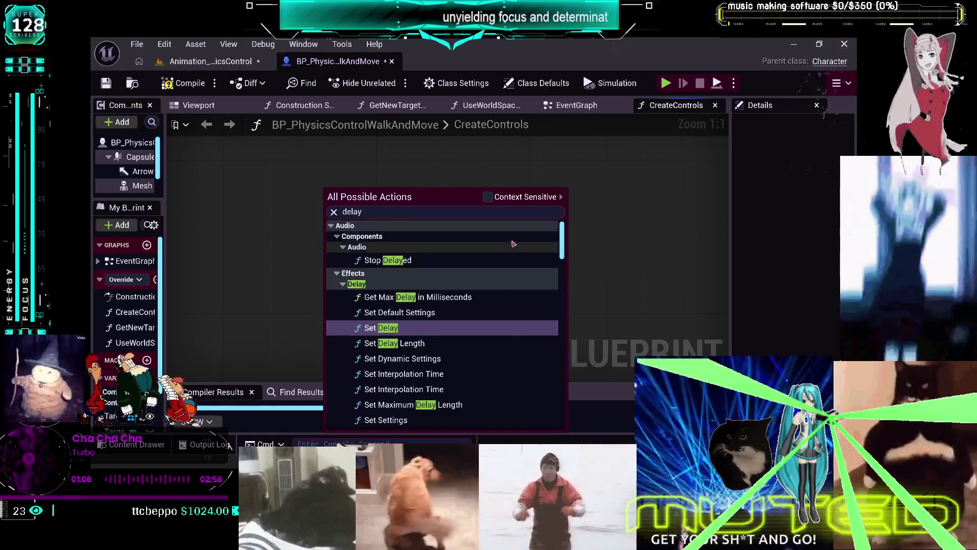
Collapse the result groups from Tap Delay and Effects through Generated Dynamic Mesh Actor.
scroll(509, 239, "down", 1)
scroll(509, 239, "down", 2)
scroll(508, 247, "down", 4)
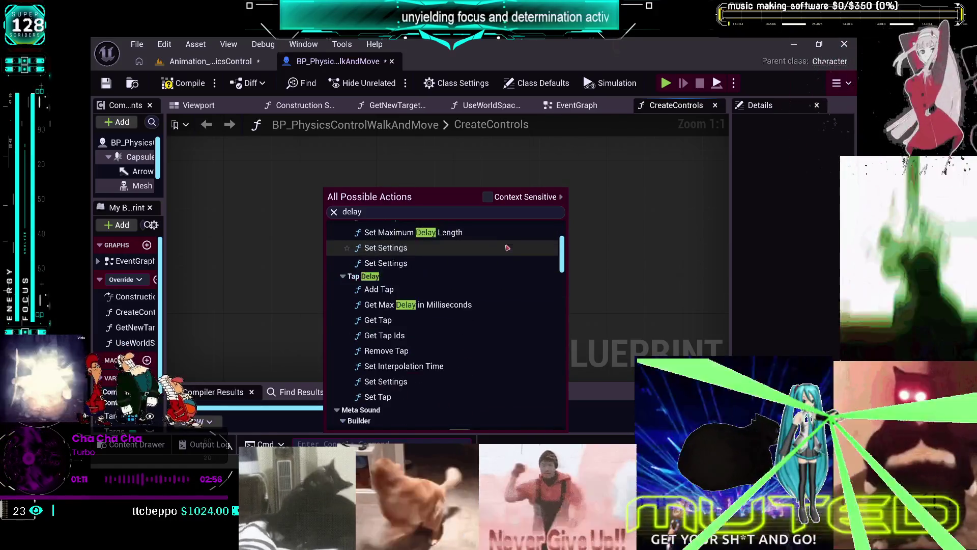
scroll(437, 264, "up", 1)
left_click(343, 257)
scroll(346, 255, "up", 5)
left_click(336, 235)
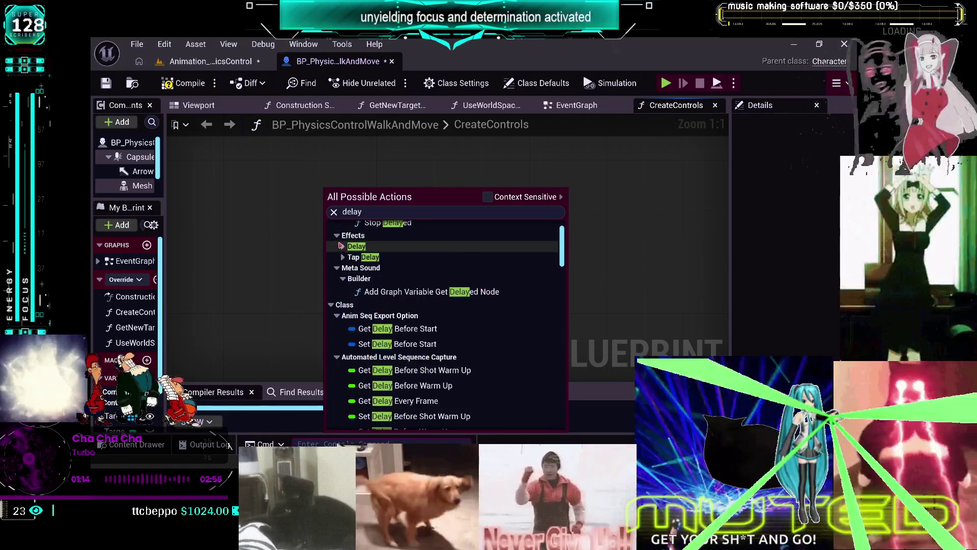
left_click(338, 246)
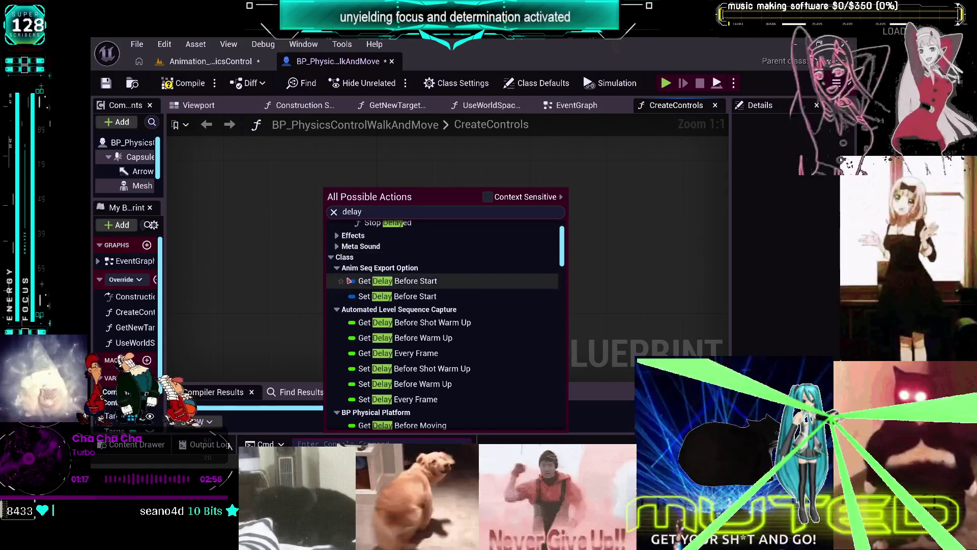
left_click(337, 268)
left_click(336, 279)
left_click(337, 289)
left_click(337, 300)
left_click(337, 311)
left_click(337, 322)
left_click(337, 332)
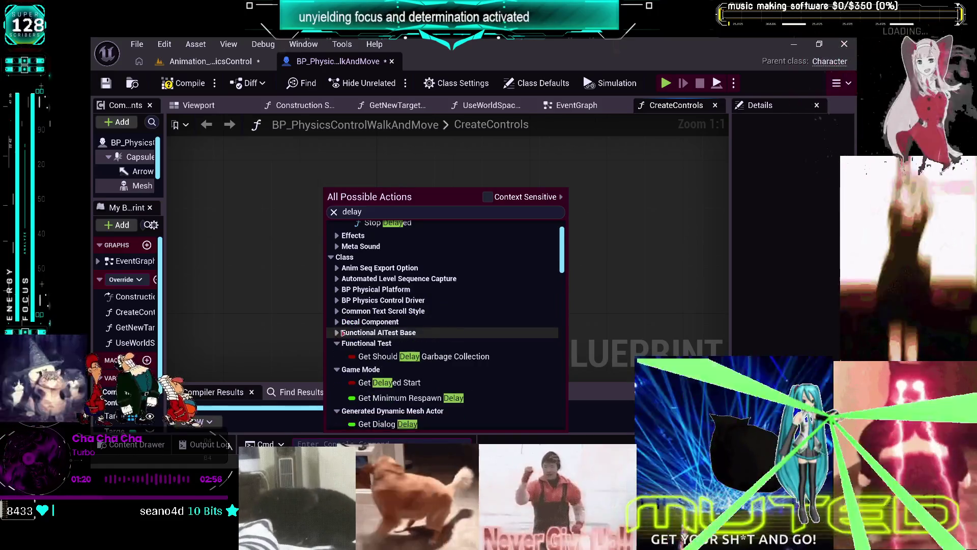
scroll(338, 336, "down", 3)
left_click(337, 266)
left_click(337, 277)
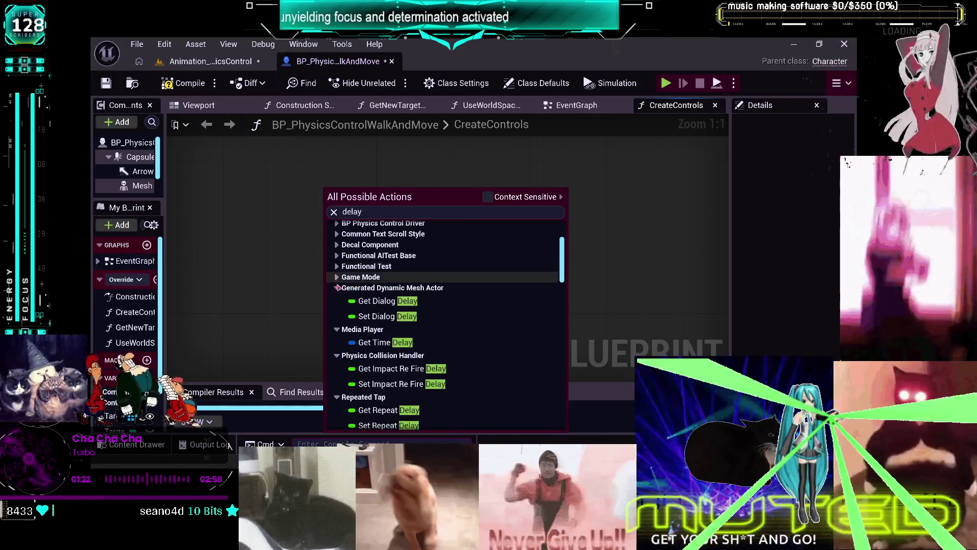
left_click(337, 287)
Collapse the Media Player through Submix Effect Tap Delay Preset groups and scroll the remaining results.
scroll(336, 288, "down", 2)
left_click(337, 279)
left_click(337, 290)
left_click(337, 281)
left_click(337, 292)
left_click(337, 303)
left_click(337, 314)
left_click(337, 325)
left_click(337, 335)
scroll(368, 348, "down", 3)
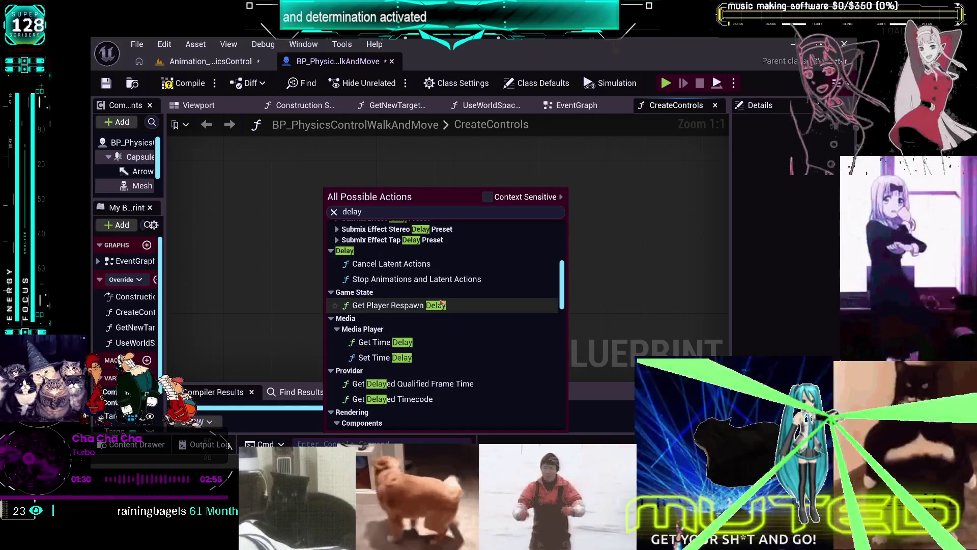
scroll(455, 308, "down", 2)
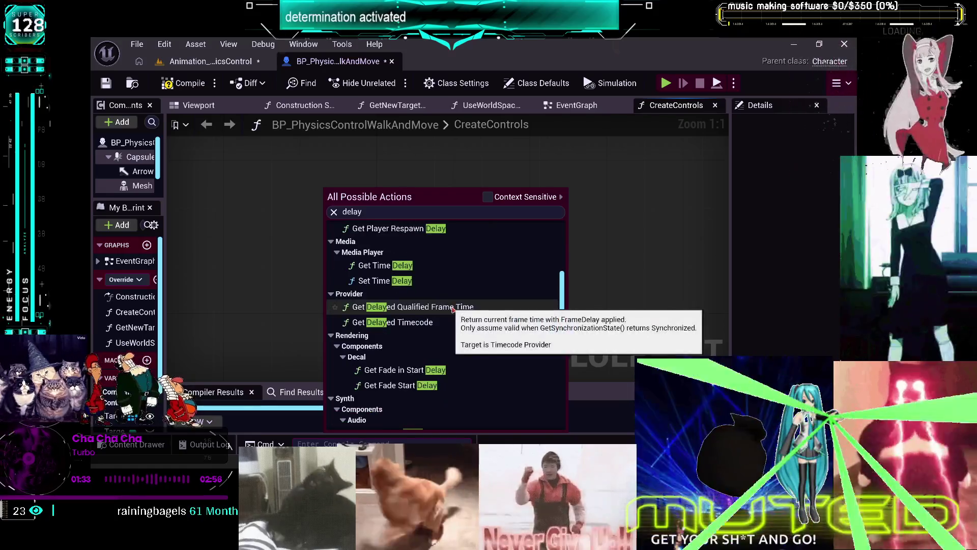
scroll(453, 308, "down", 1)
scroll(453, 308, "down", 10)
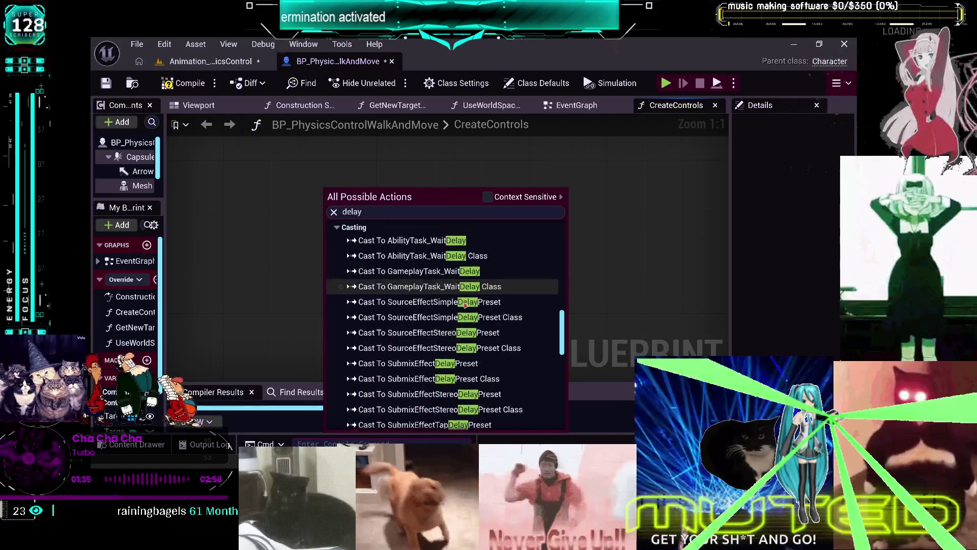
scroll(468, 298, "down", 8)
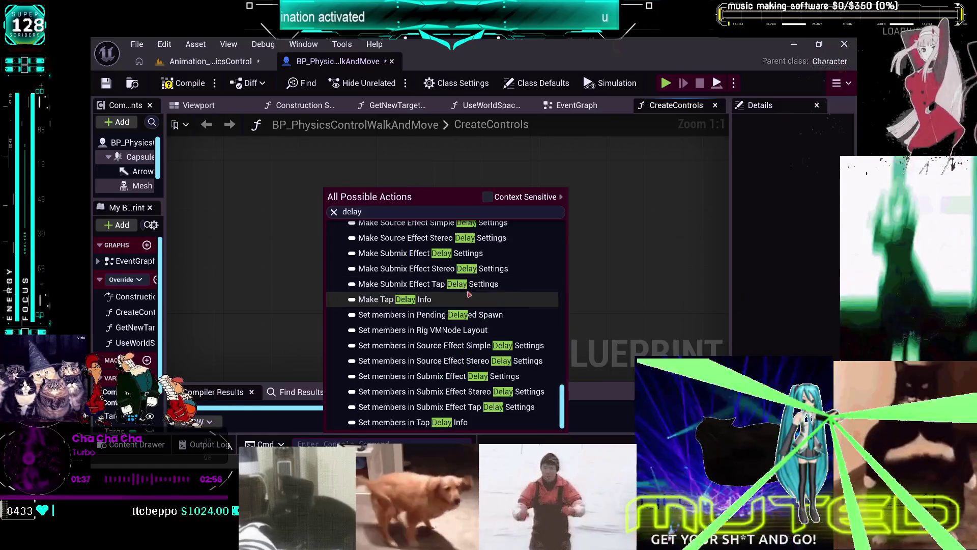
Collapse the Audio, Class, Delay, Game State, Media, Provider, Rendering, Synth and Utilities categories, then close the menu.
mouse_move(563, 404)
left_mouse_down()
mouse_move(546, 345)
mouse_move(543, 238)
left_mouse_up()
left_click(331, 225)
left_click(331, 236)
left_click(332, 247)
left_click(331, 258)
left_click(332, 268)
left_click(332, 279)
left_click(332, 290)
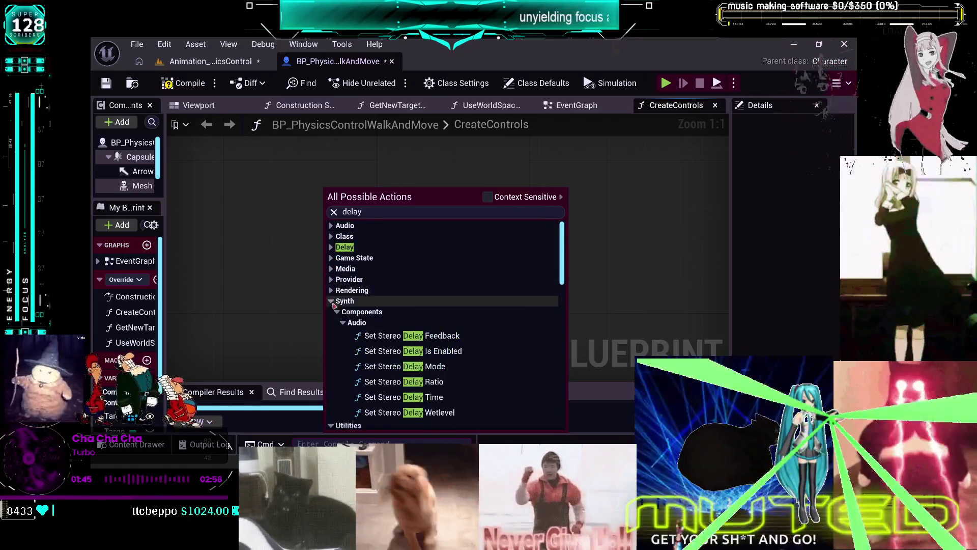
left_click(331, 300)
left_click(332, 311)
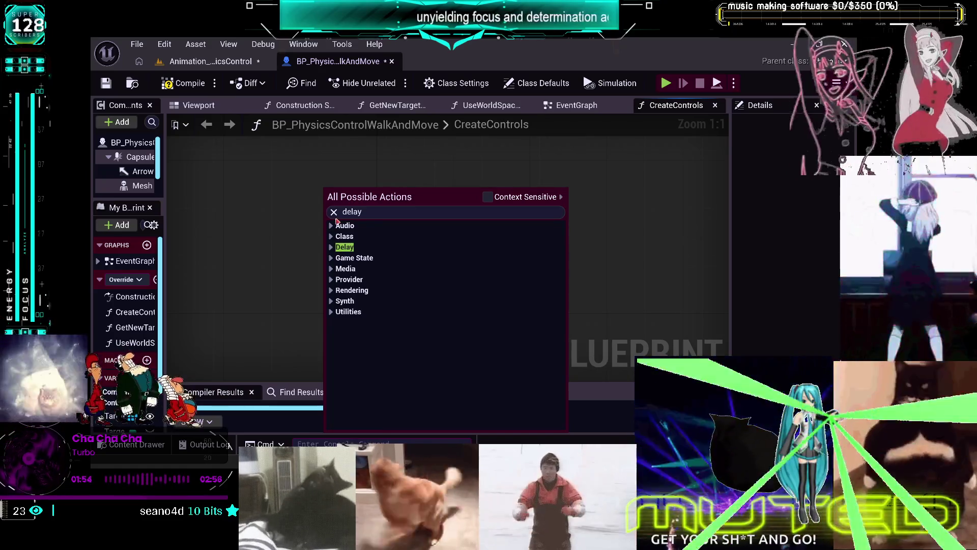
key("Escape")
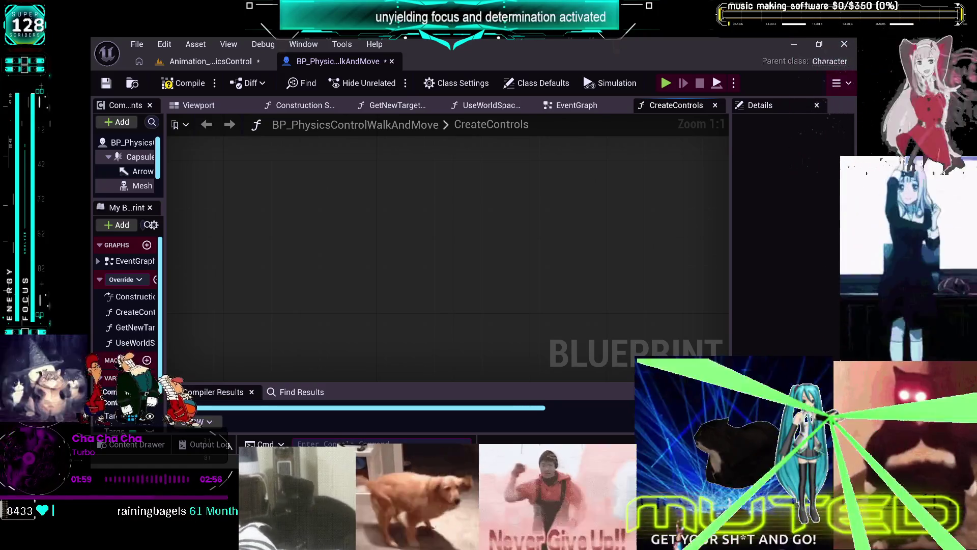
Cancel a misspelled 'DLEAY' action search on the graph.
right_click(284, 207)
type("DLEAY")
key("BackSpace")
key("BackSpace")
key("BackSpace")
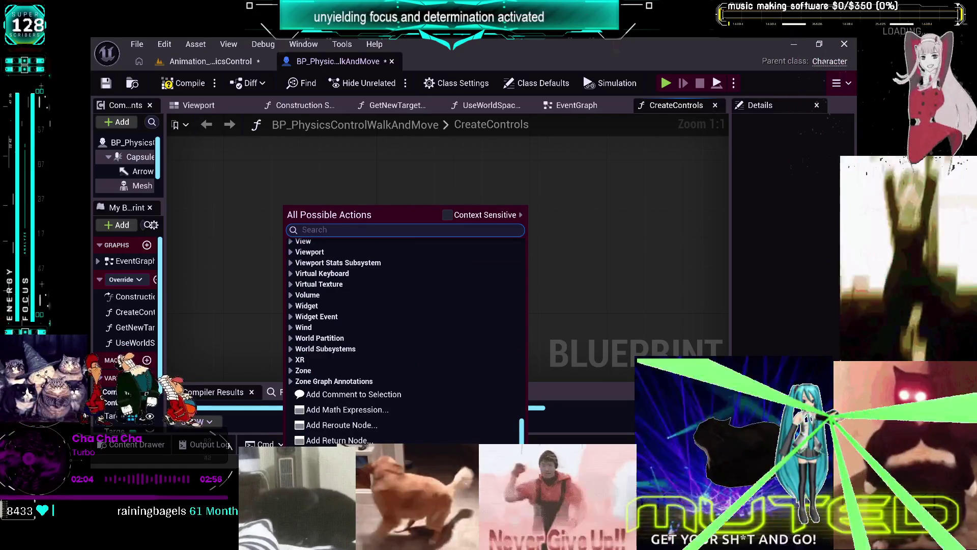
key("Escape")
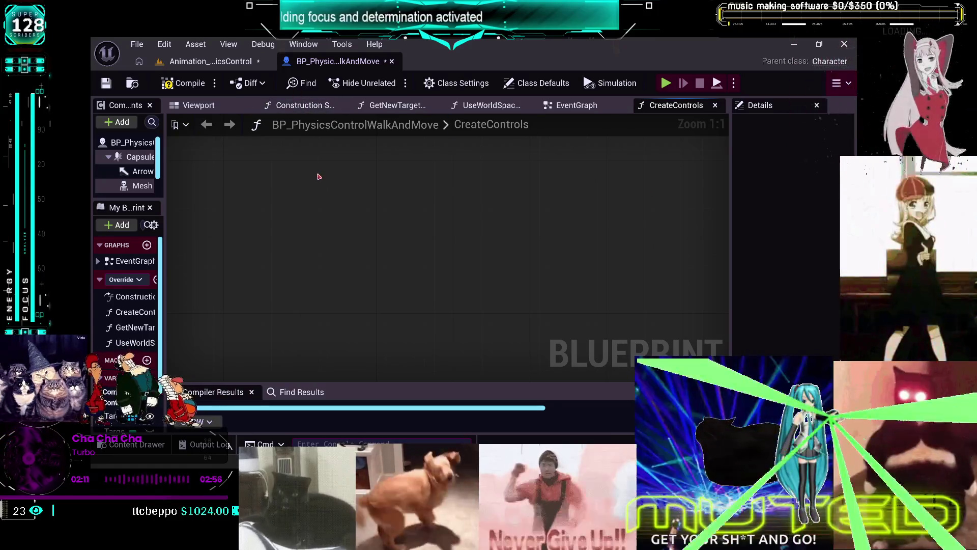
Set the Widget Reflector's Application Scale back to 1.
key("ctrl+shift+w")
type("1")
key("Return")
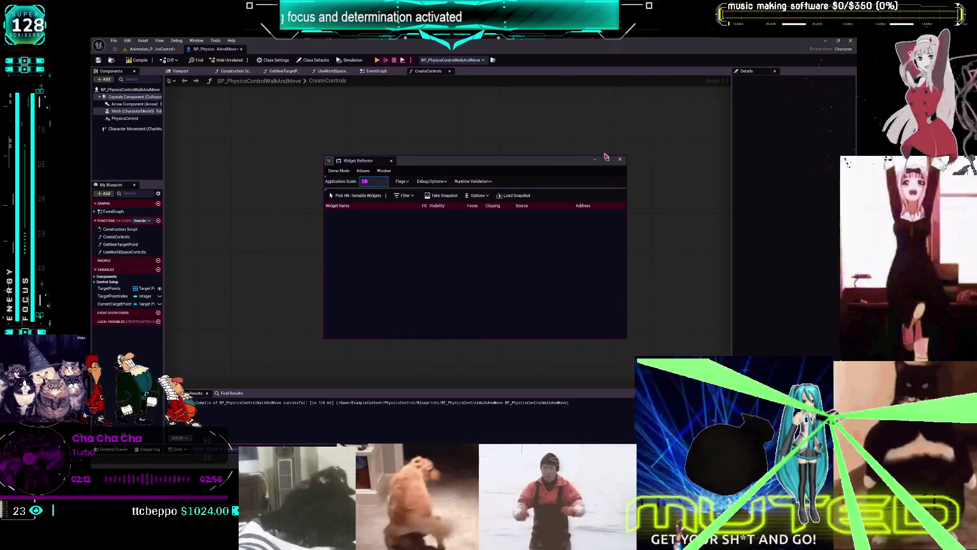
Close the Widget Reflector and paste the copied control-setup nodes into the EventGraph.
left_click(621, 158)
scroll(562, 191, "down", 9)
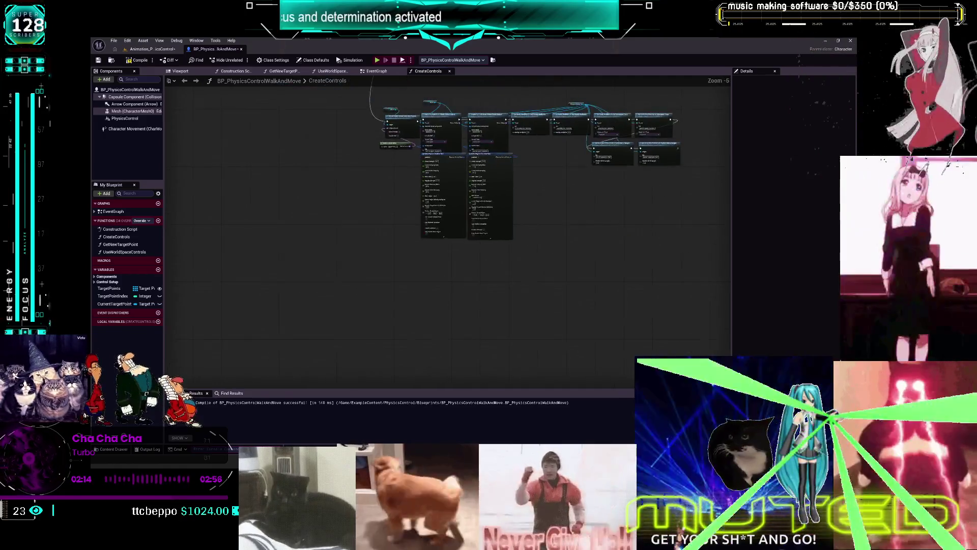
scroll(604, 345, "down", 1)
scroll(458, 249, "up", 5)
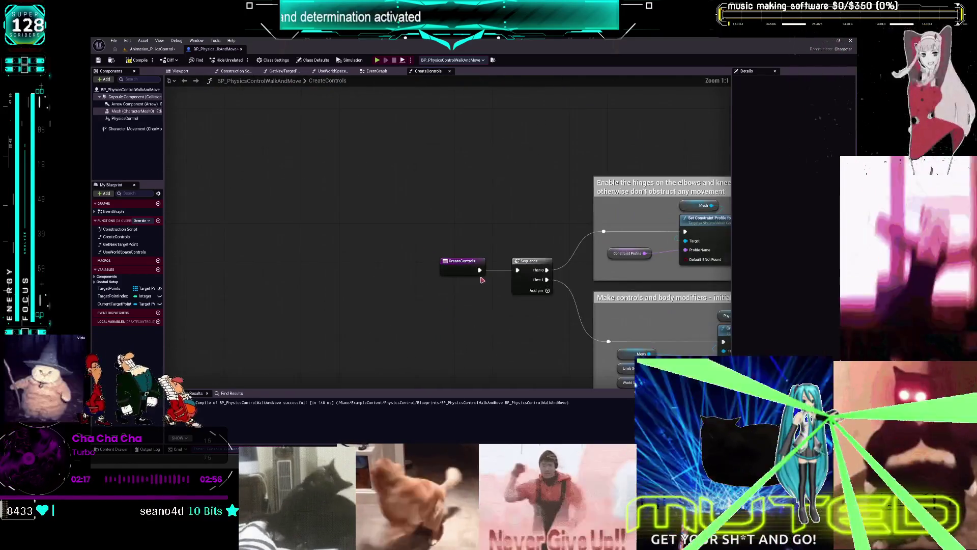
scroll(457, 248, "down", 4)
left_click_drag(457, 247, 408, 189)
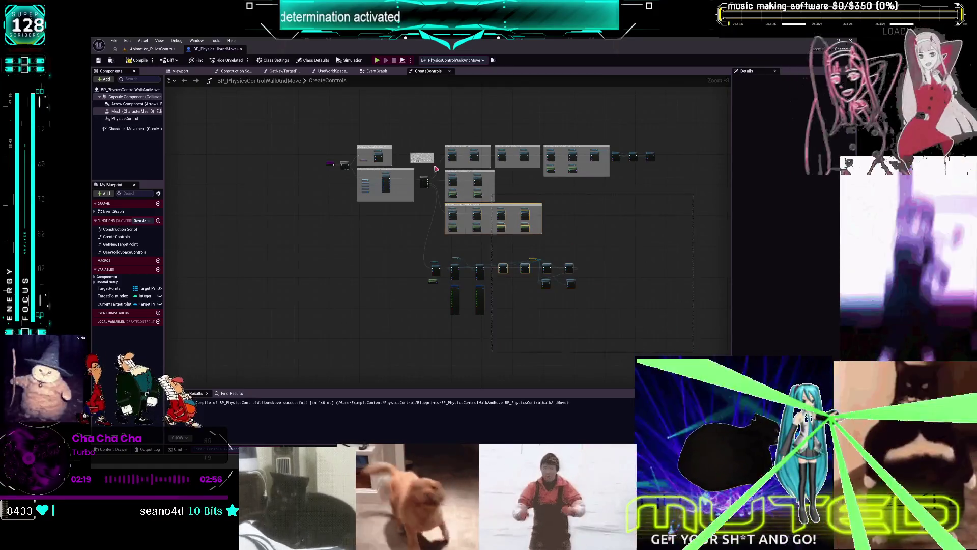
left_click(384, 73)
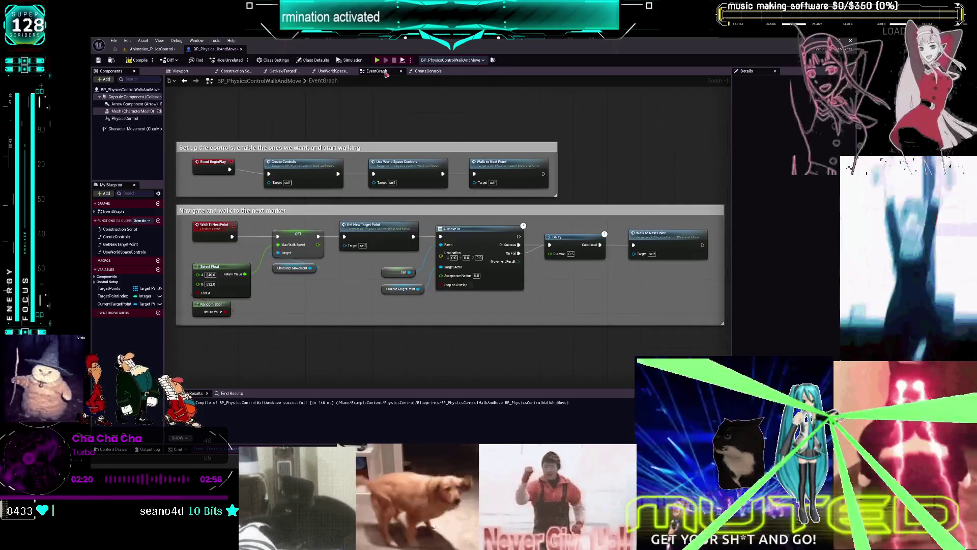
scroll(489, 277, "down", 4)
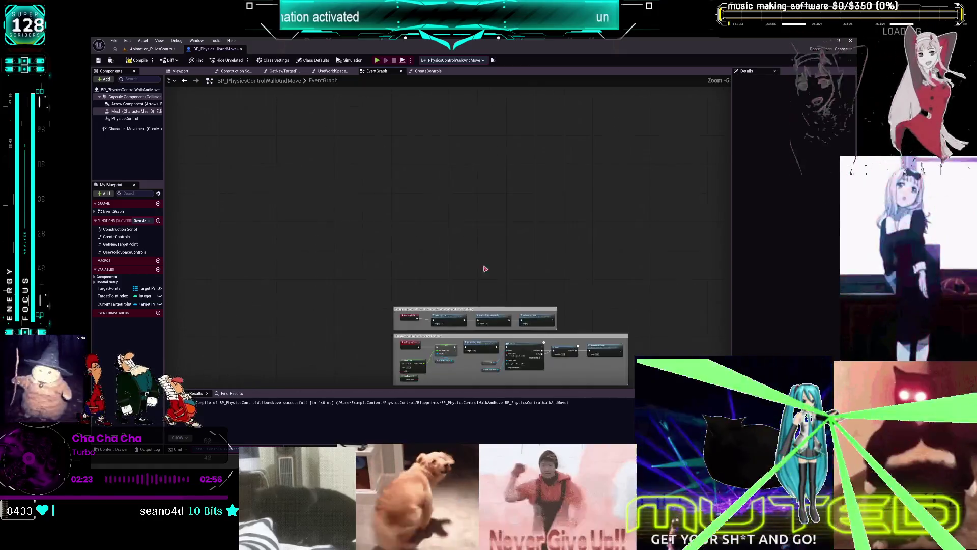
key("ctrl+v")
scroll(444, 306, "up", 2)
scroll(382, 272, "up", 3)
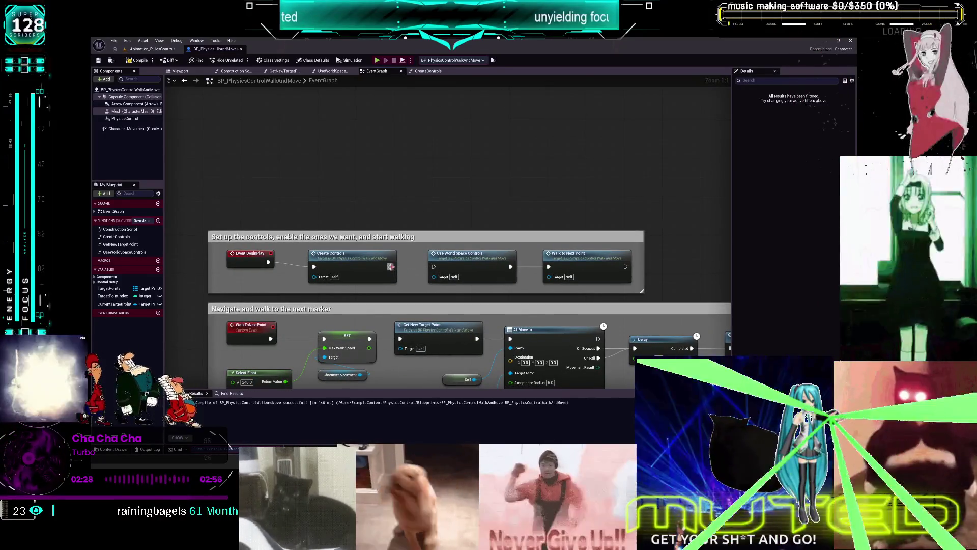
Move Event BeginPlay down beside the Sequence node.
left_click(249, 252)
key("Delete")
key("ctrl+z")
mouse_move(471, 134)
left_mouse_down()
mouse_move(478, 229)
mouse_move(524, 234)
left_mouse_up()
key("Escape")
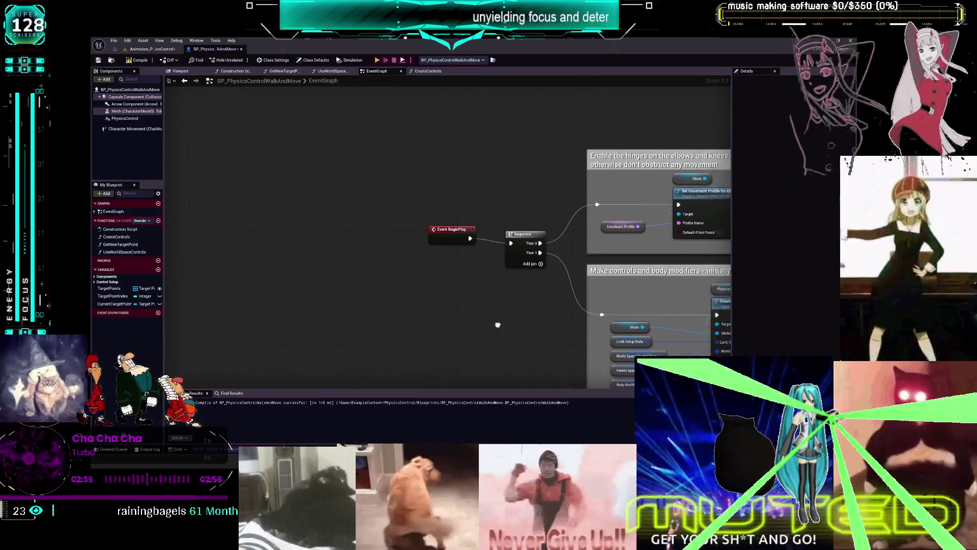
scroll(448, 220, "down", 3)
scroll(473, 227, "up", 3)
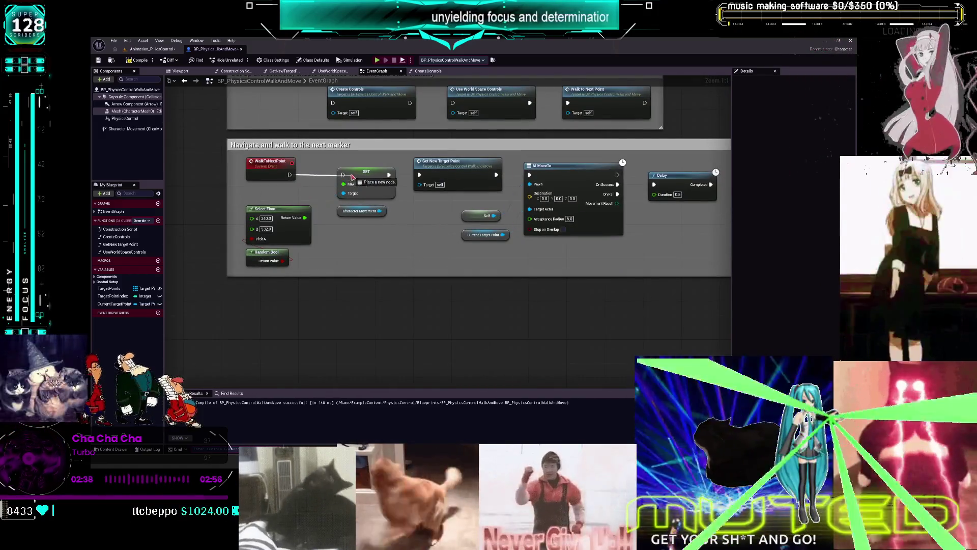
Look inside the UseWorldSpaceControls function, then return to the EventGraph's body modifier nodes.
mouse_move(586, 156)
left_mouse_down()
mouse_move(435, 167)
mouse_move(410, 242)
left_mouse_up()
double_click(330, 222)
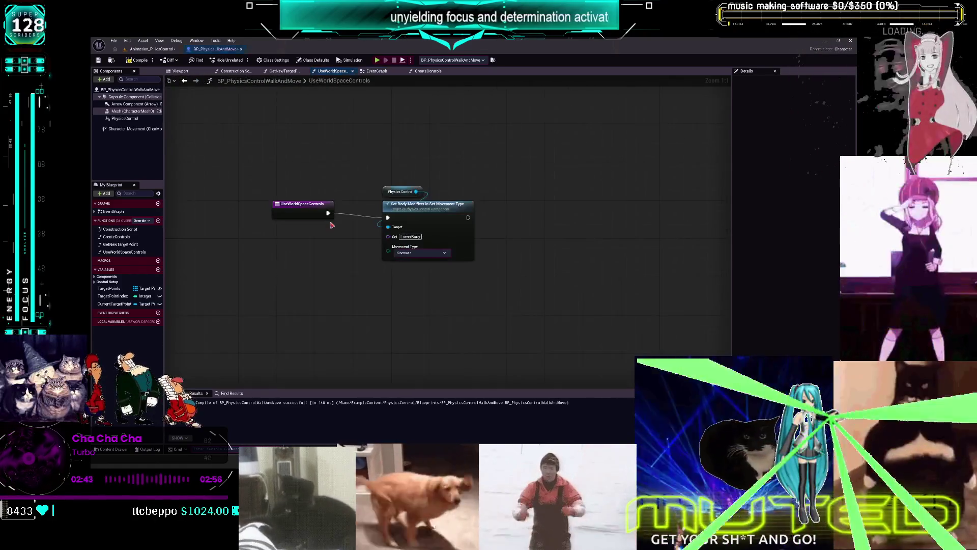
left_click(184, 83)
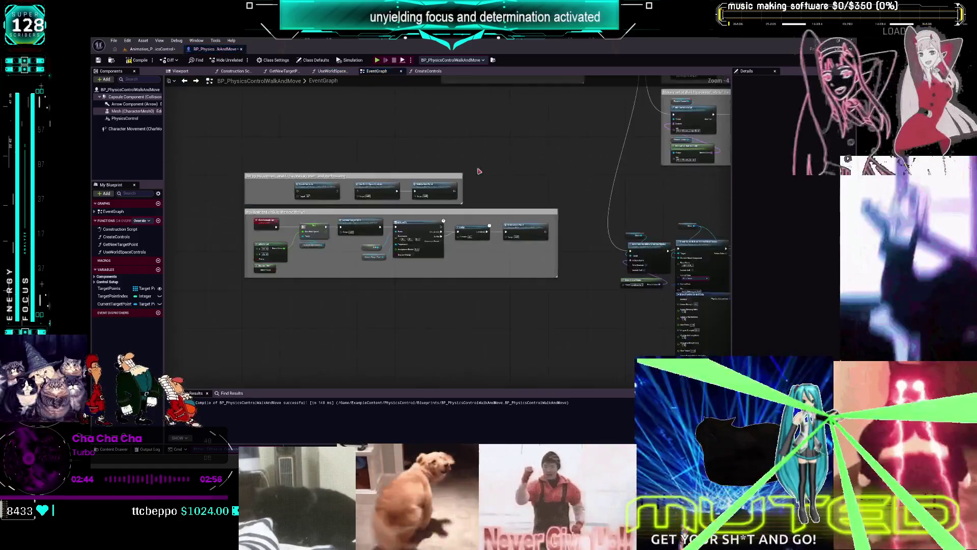
scroll(460, 226, "down", 4)
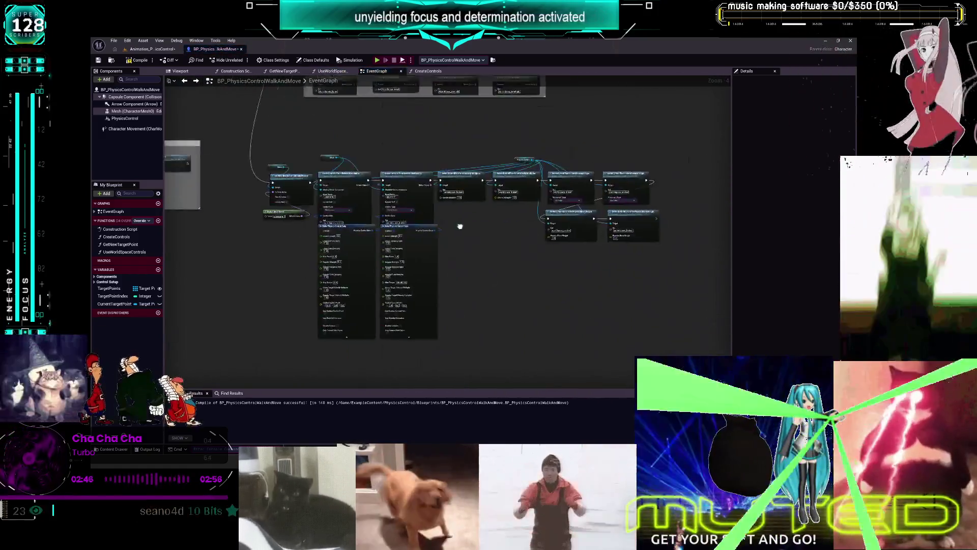
left_click_drag(460, 226, 376, 243)
Add a Delay Until Next Tick node under the Set Gravity Multiplier nodes and wire its Completed output.
right_click(422, 275)
type("delay next t")
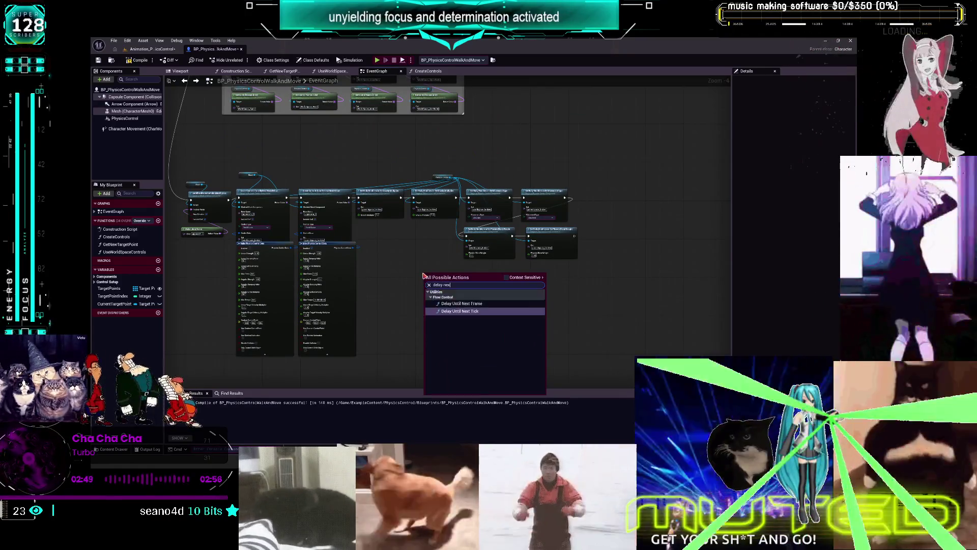
key("Return")
scroll(432, 253, "up", 4)
scroll(433, 253, "down", 1)
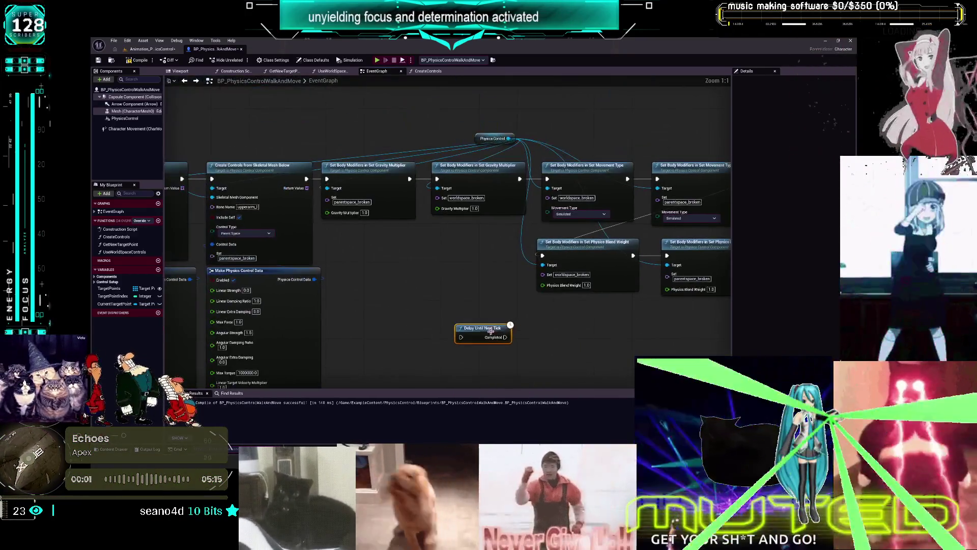
left_click_drag(483, 329, 372, 260)
scroll(382, 254, "up", 1)
left_click_drag(474, 275, 416, 193)
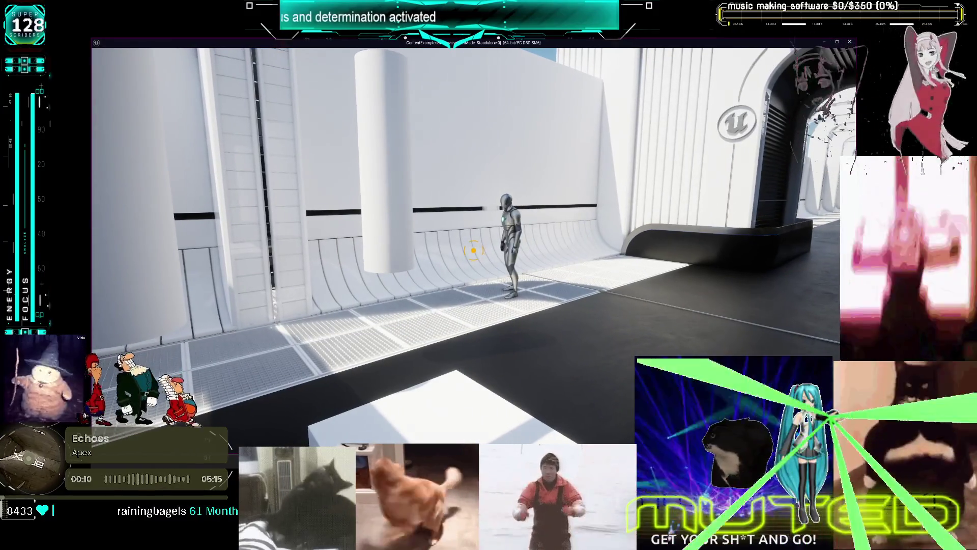
Stop the running game, wire the Sequence output into the start-walking group, and launch Play (Standalone).
key("Escape")
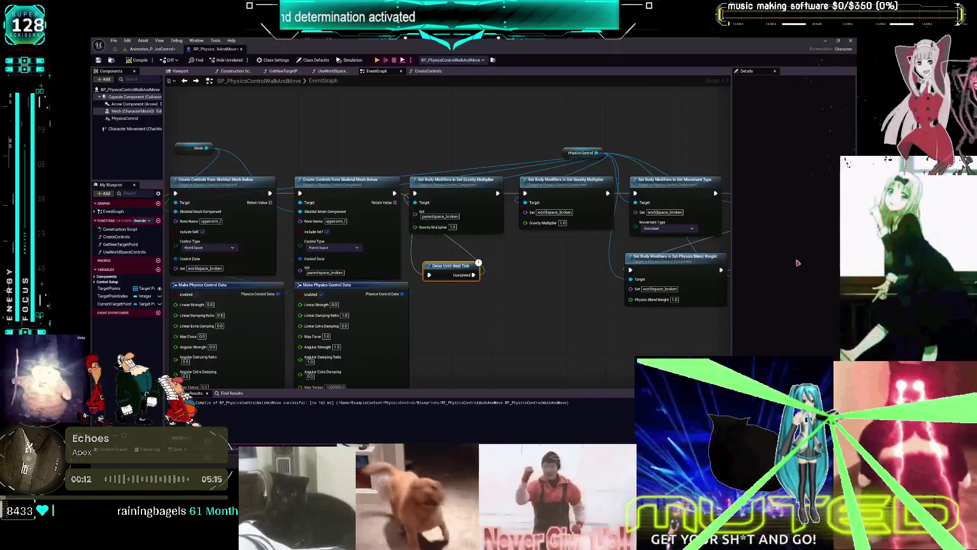
scroll(506, 135, "down", 6)
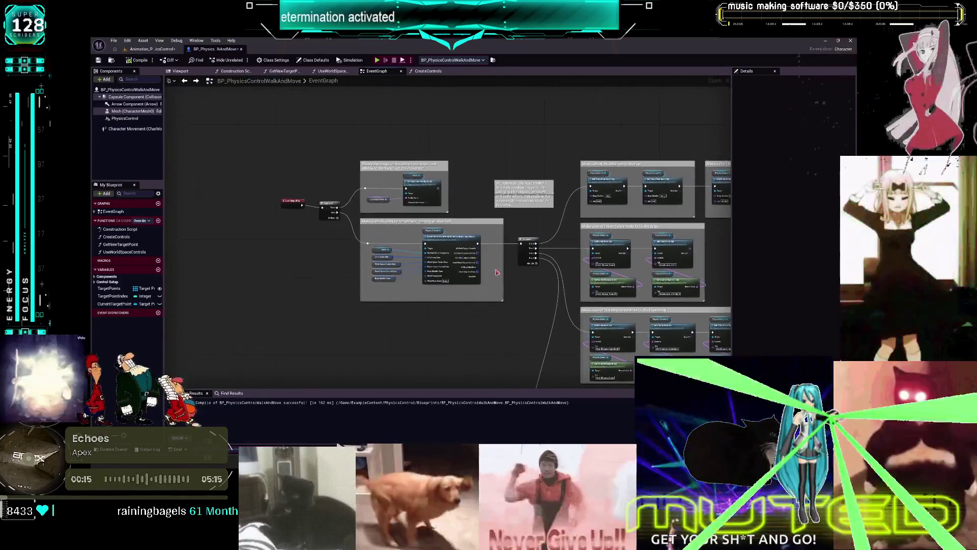
scroll(512, 279, "up", 4)
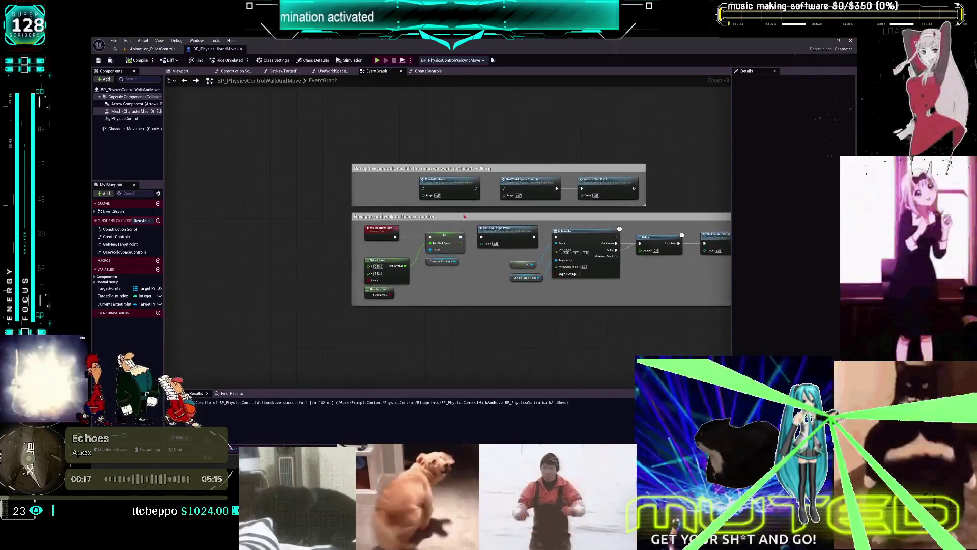
scroll(479, 210, "up", 3)
double_click(474, 168)
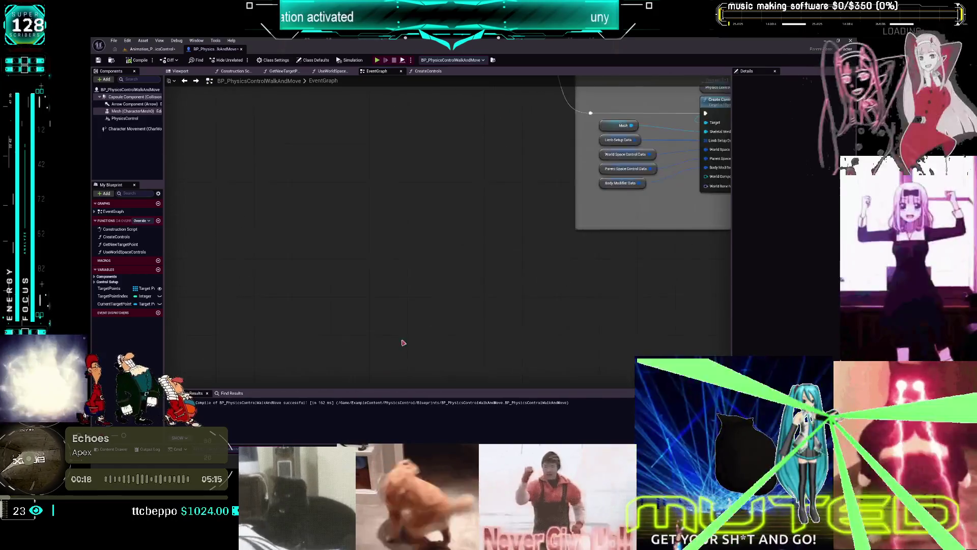
mouse_move(610, 199)
left_mouse_down()
mouse_move(364, 298)
mouse_move(267, 89)
mouse_move(262, 175)
mouse_move(489, 211)
left_mouse_up()
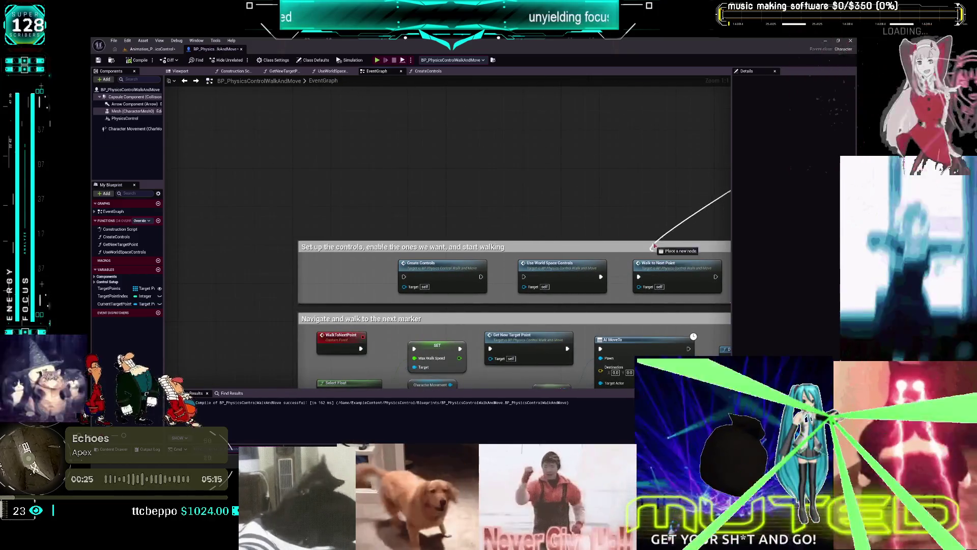
left_click_drag(654, 220, 587, 152)
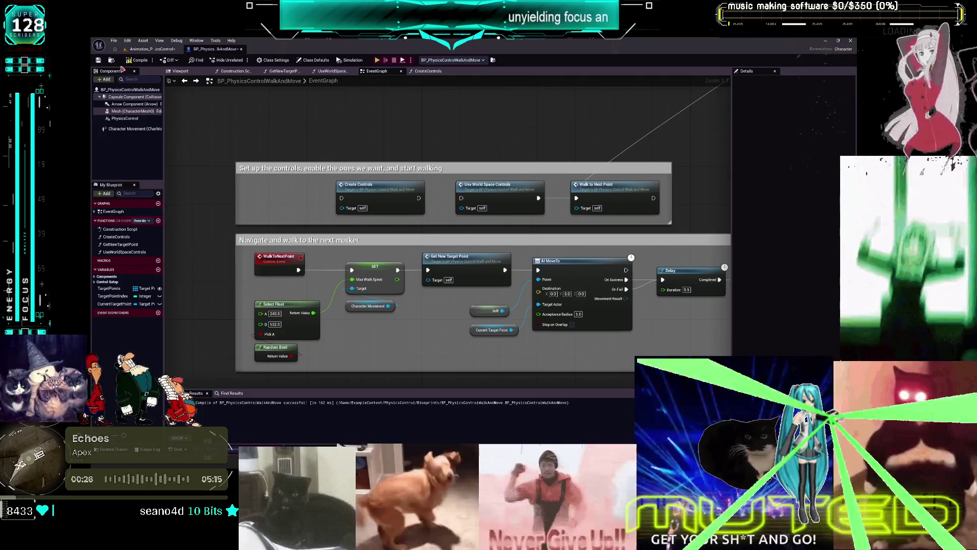
left_click(377, 60)
Walk into the Soft Control room to watch the mannequin, then end the play test.
key("w")
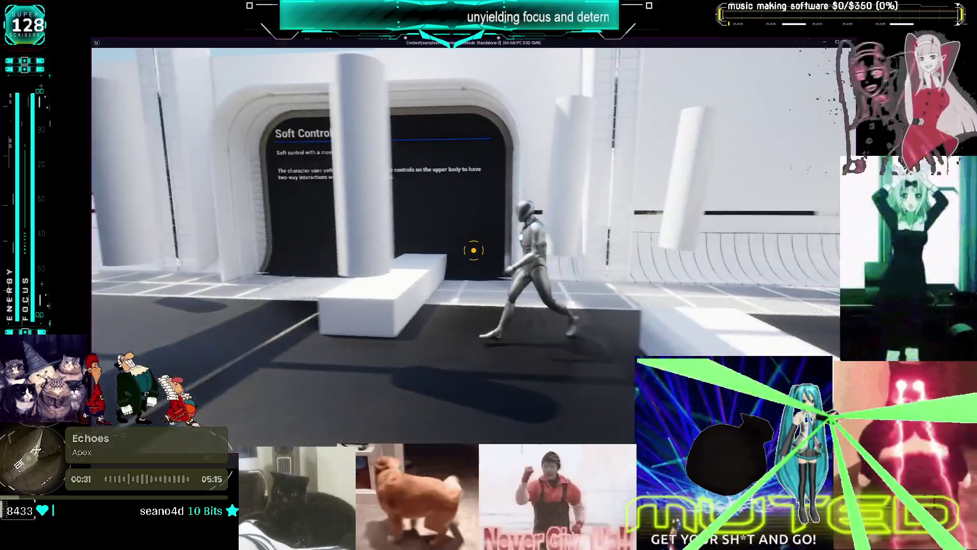
key("w")
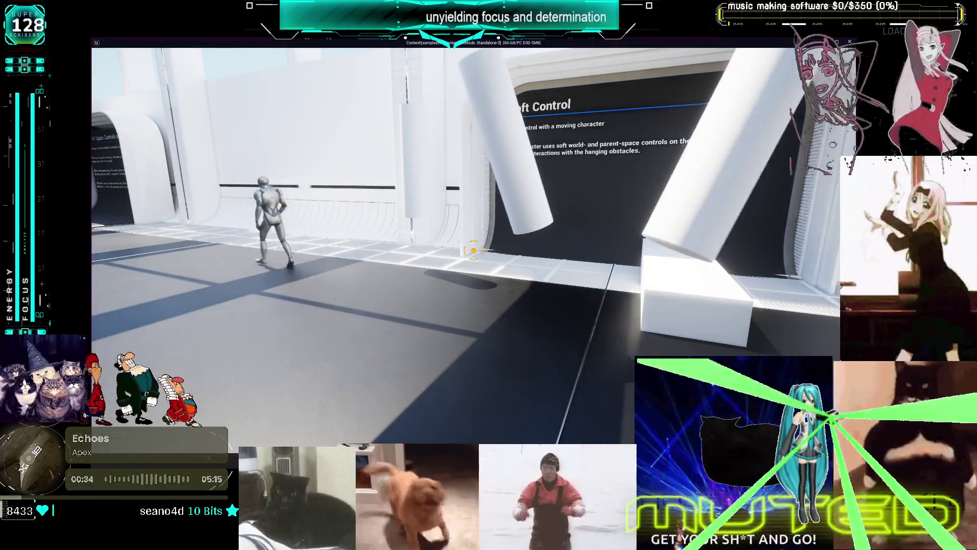
key("Escape")
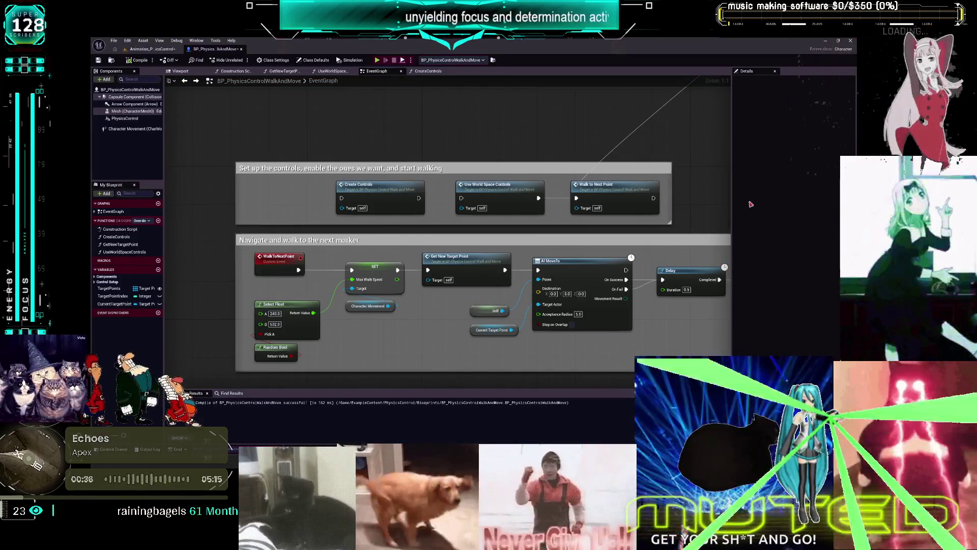
scroll(493, 209, "down", 4)
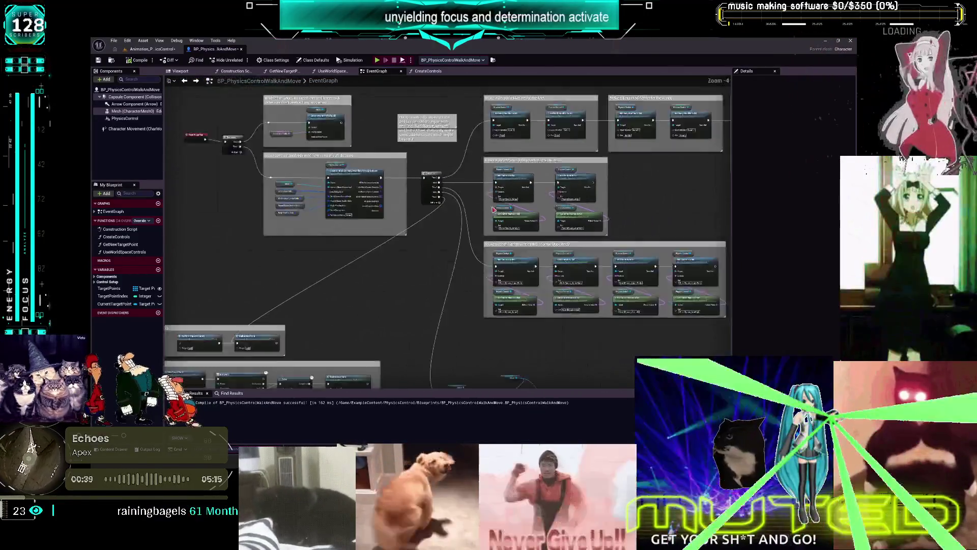
scroll(550, 226, "up", 2)
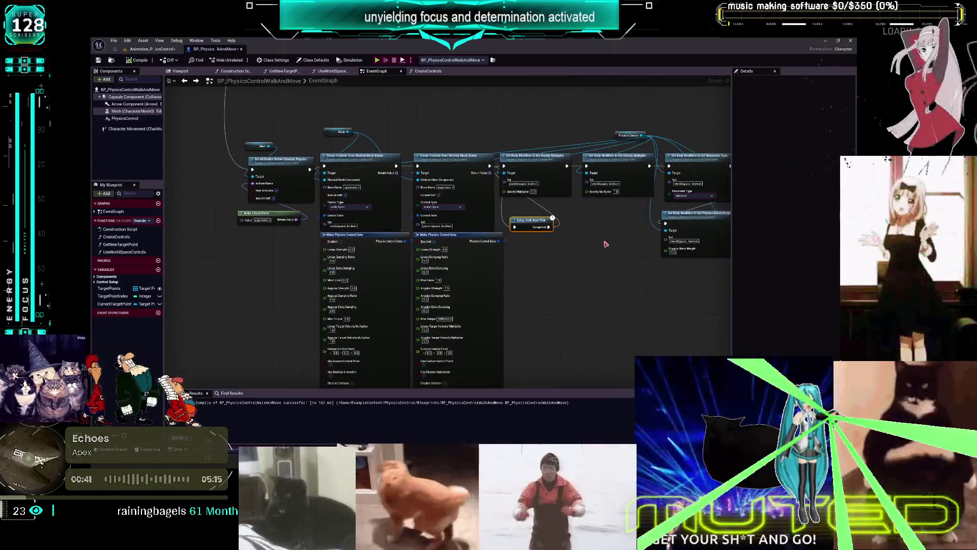
left_click(582, 246)
scroll(583, 244, "up", 2)
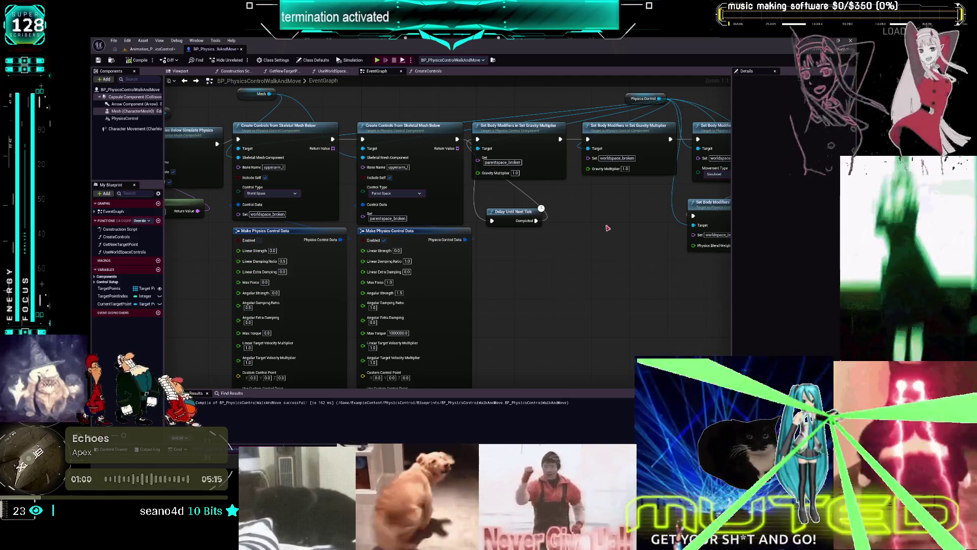
left_click_drag(607, 228, 571, 253)
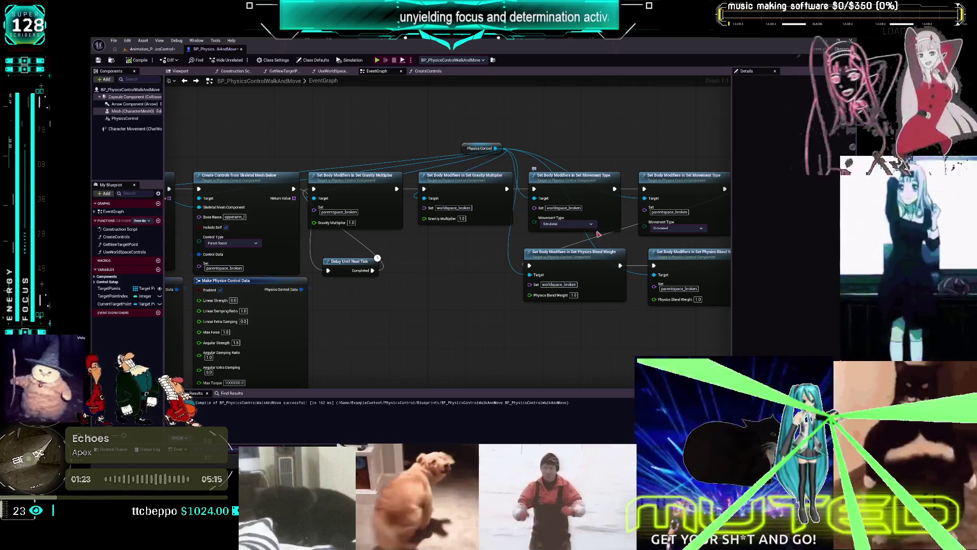
left_click_drag(598, 234, 554, 238)
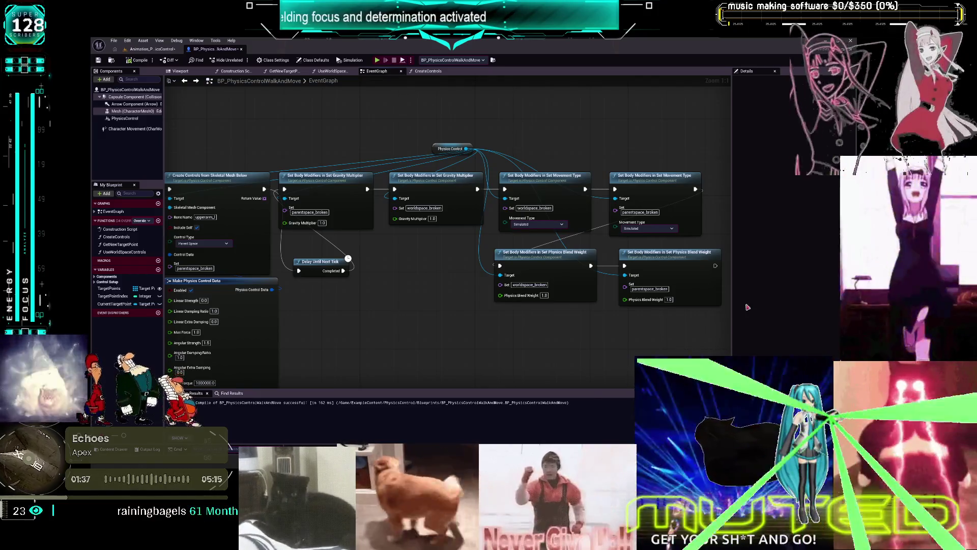
left_click(525, 285)
left_click_drag(429, 297, 446, 289)
left_click_drag(627, 279, 619, 284)
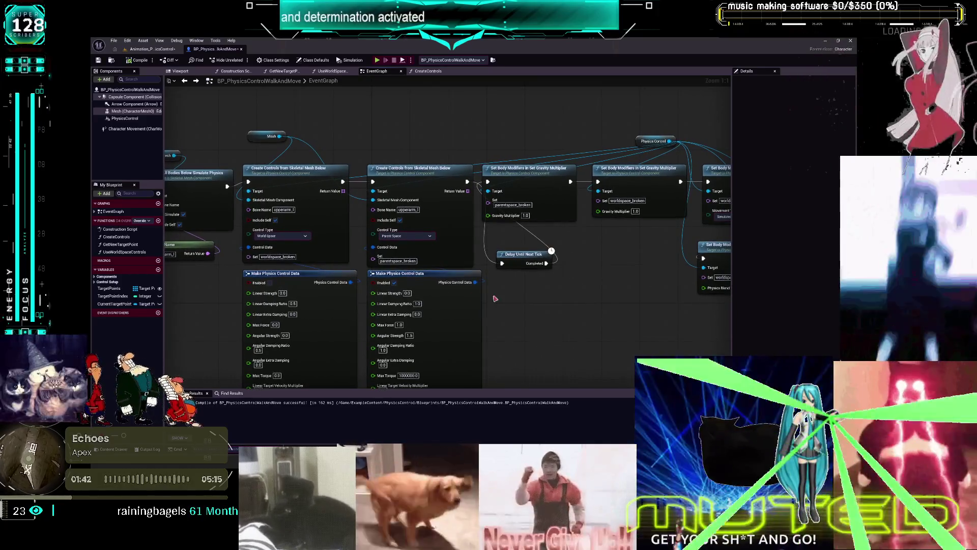
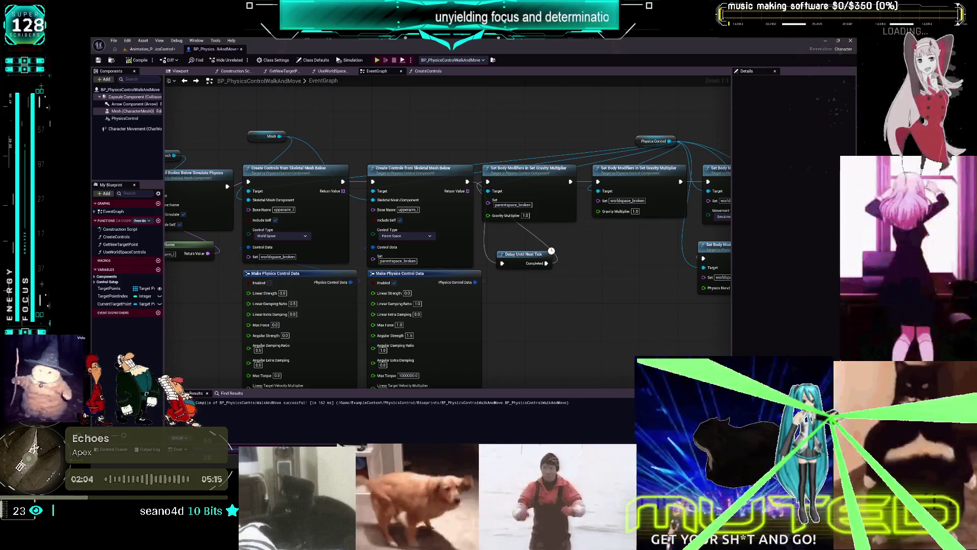
Look over the physics control data nodes, then return to the demo level in the level editor.
left_click_drag(558, 361, 624, 253)
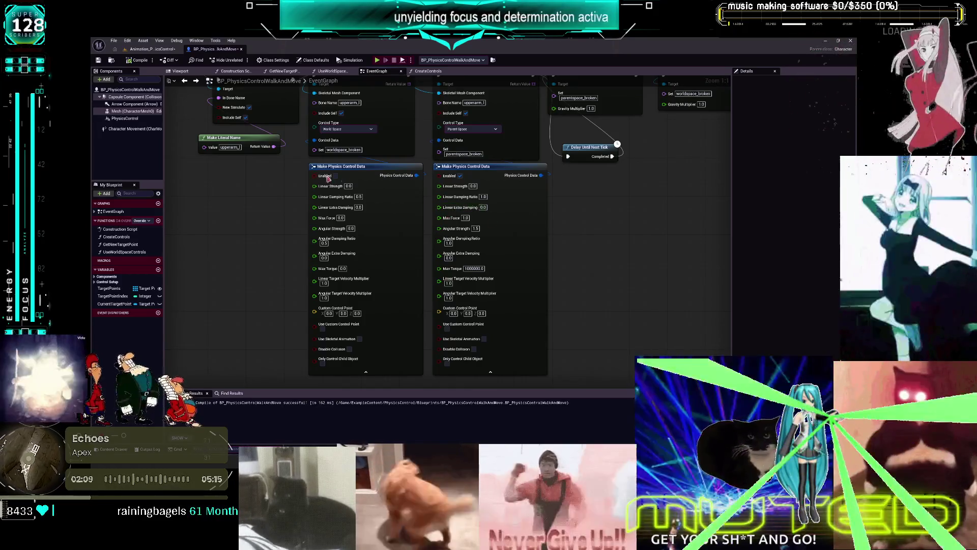
left_click(153, 49)
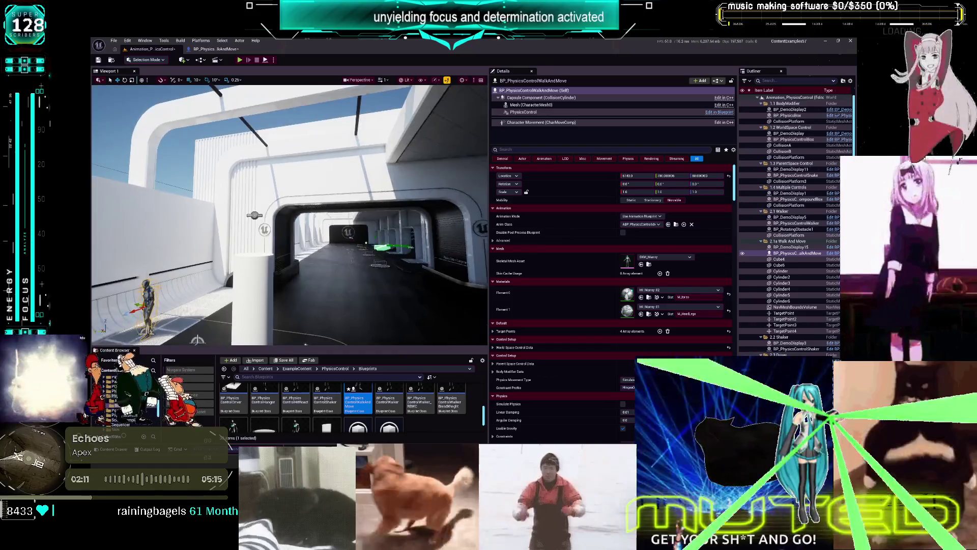
Play-test the level, walking down the corridor toward the display alcoves.
left_click(240, 60)
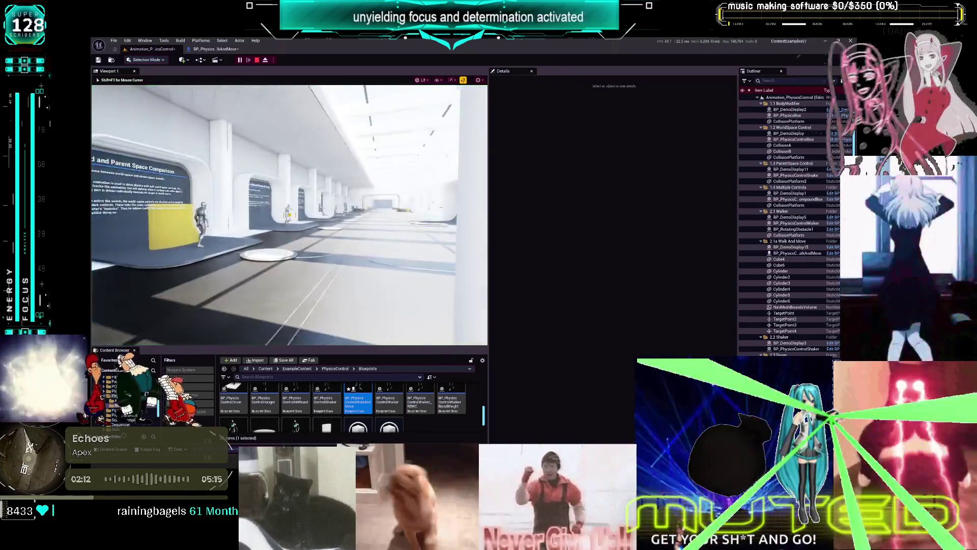
key("w")
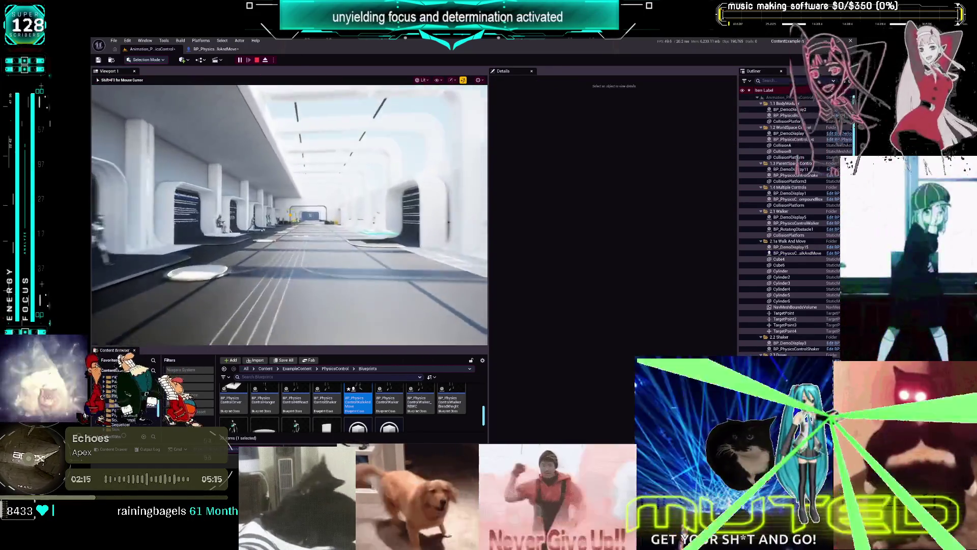
key("w")
key("w")
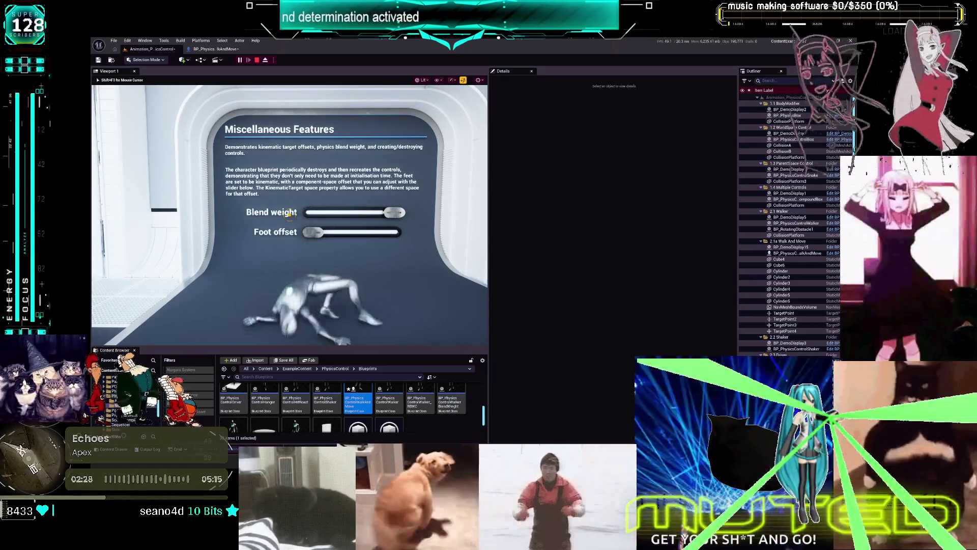
key("Escape")
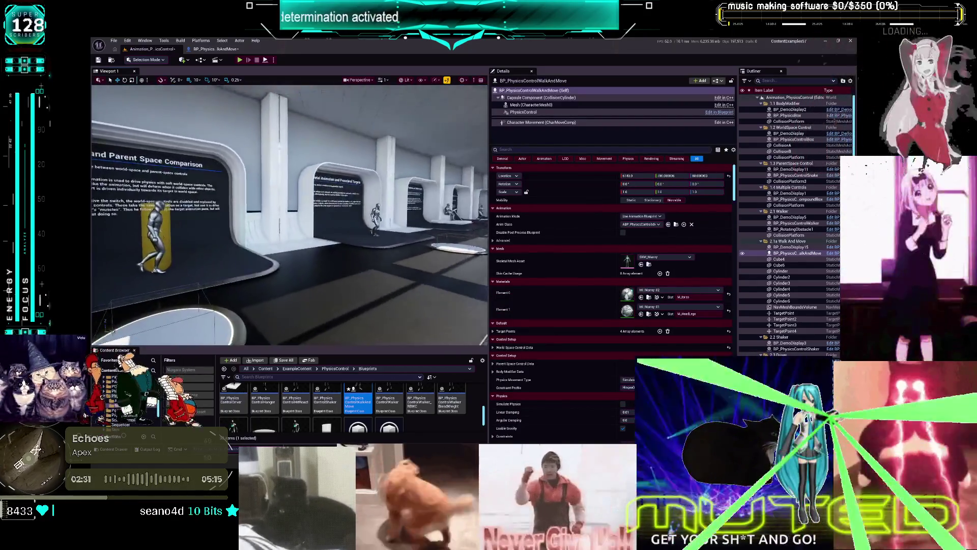
Open the Blueprint of the walker at the Miscellaneous Features display.
key("w")
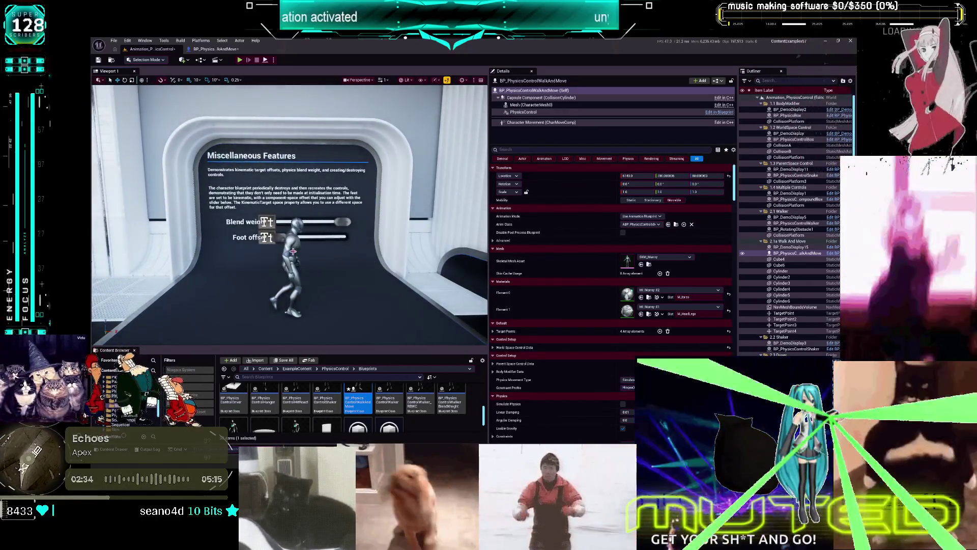
left_click(305, 247)
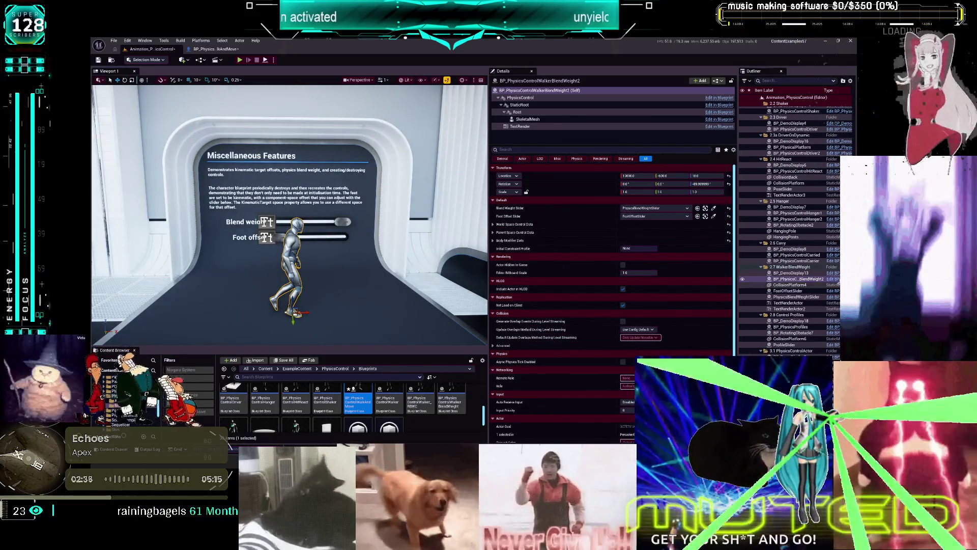
left_click(832, 279)
scroll(275, 244, "up", 2)
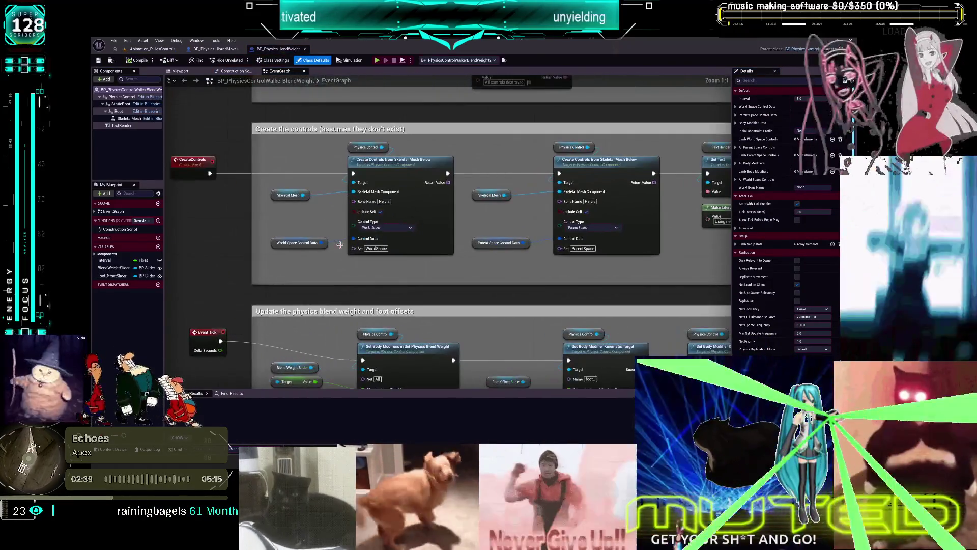
Select the World Space Control Data node and close BP_PhysicsControlWalkerBlendWeight.
left_click(275, 244)
middle_click(275, 49)
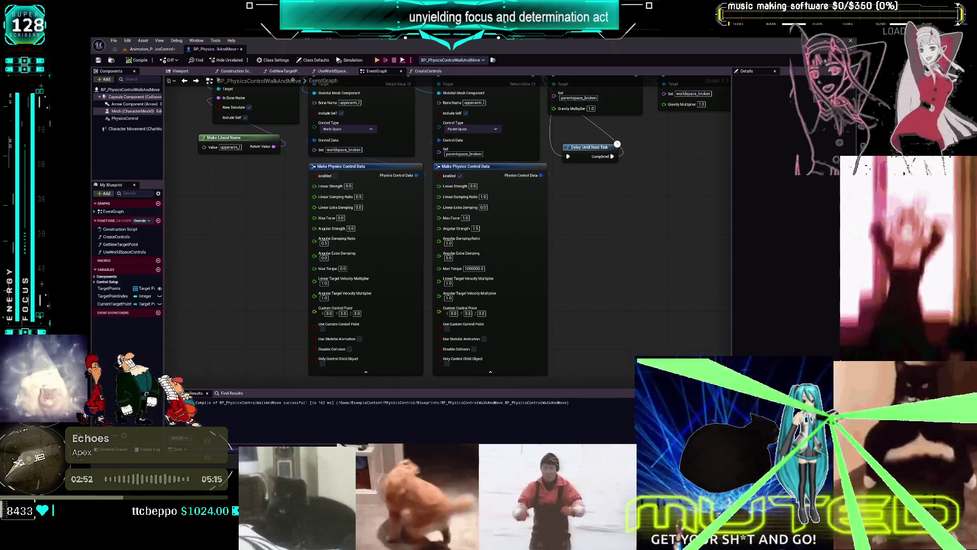
Set the first control data node to Linear Strength 3, Angular Strength 3, Angular Damping Ratio 1.
left_click(351, 186)
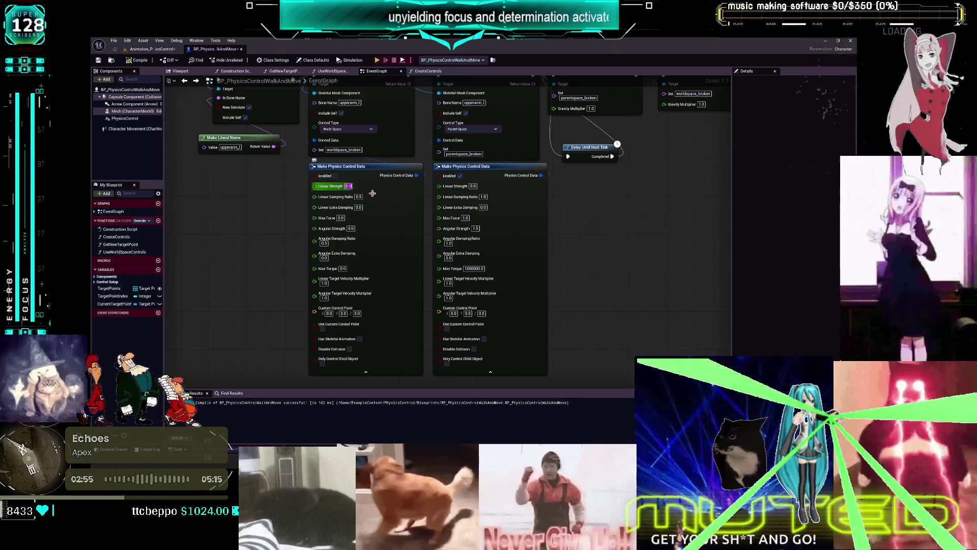
type("3")
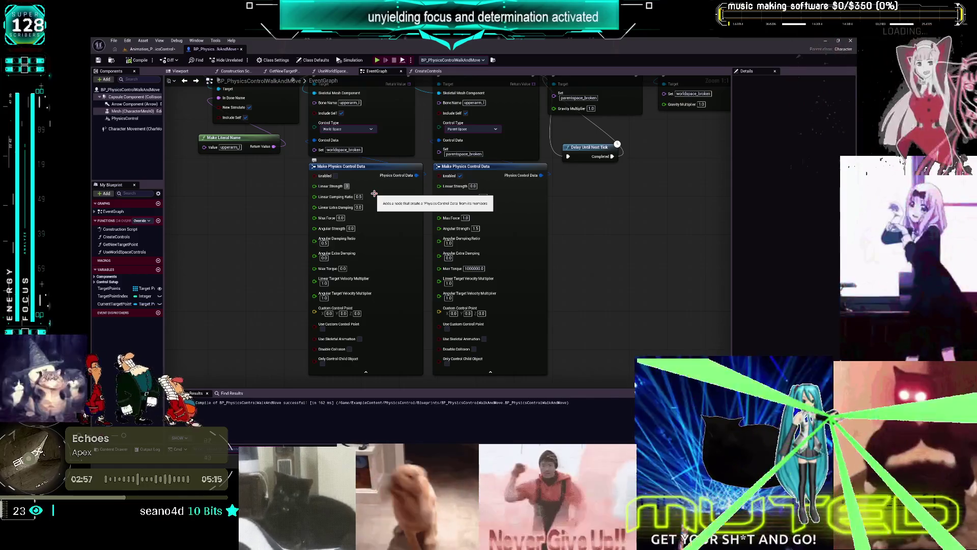
key("Tab")
key("Tab")
type("3")
key("Tab")
type("1")
key("Tab")
key("Tab")
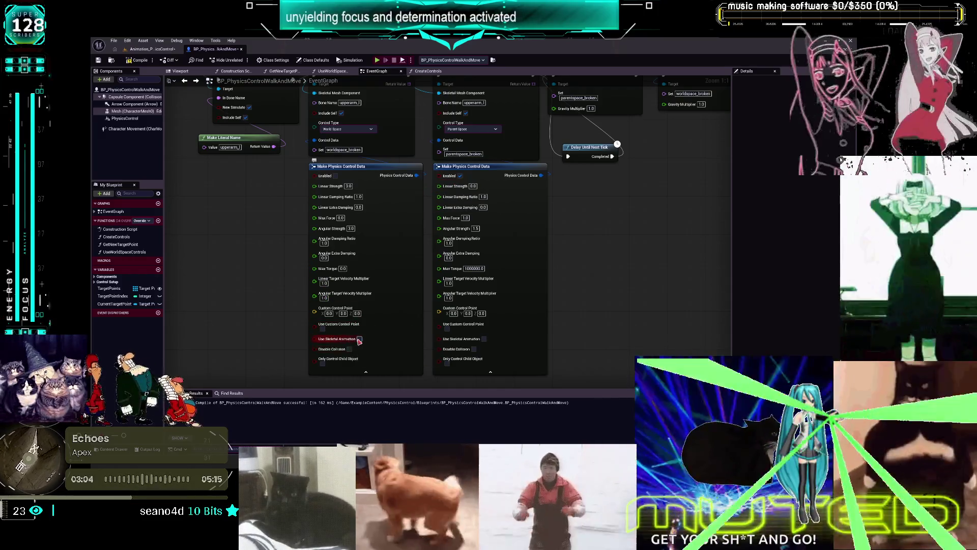
Give the second Make Physics Control Data node Angular Strength 10 and Max Torque 0.
left_click(361, 358)
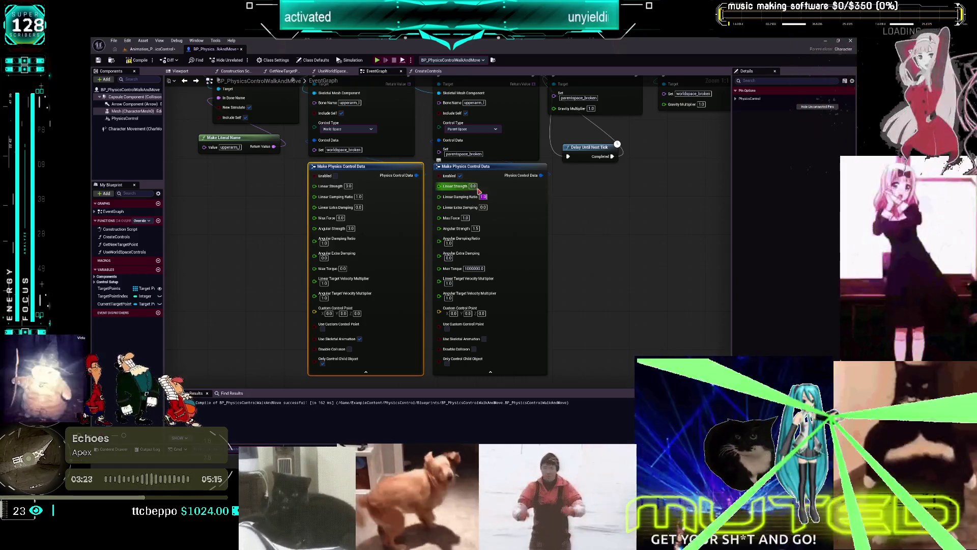
key("Tab")
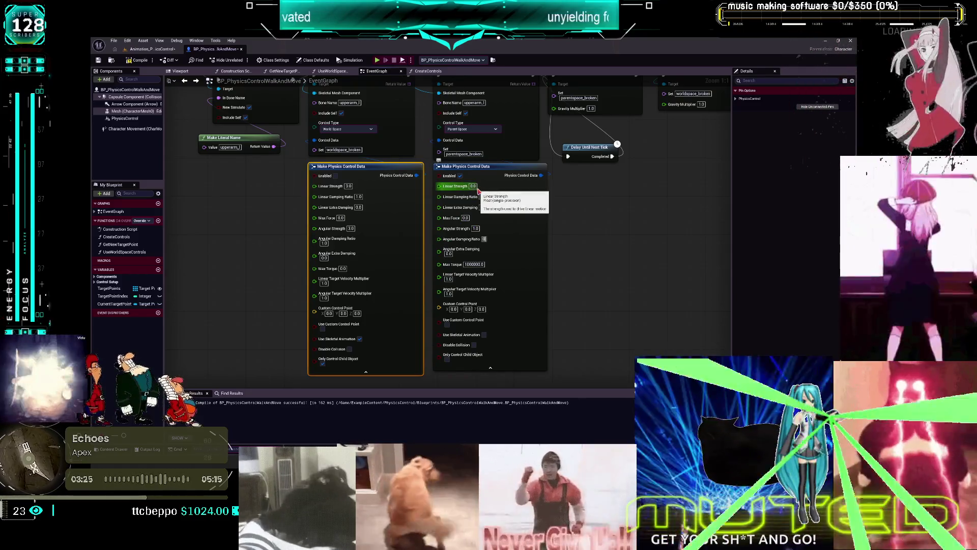
left_click(476, 229)
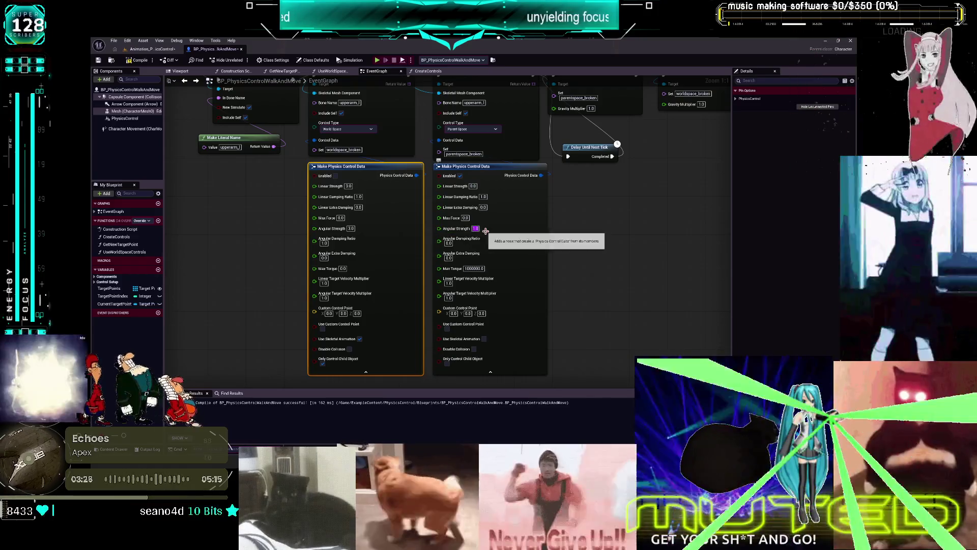
type("10")
key("Tab")
key("Tab")
key("Tab")
type("0")
key("Tab")
key("Tab")
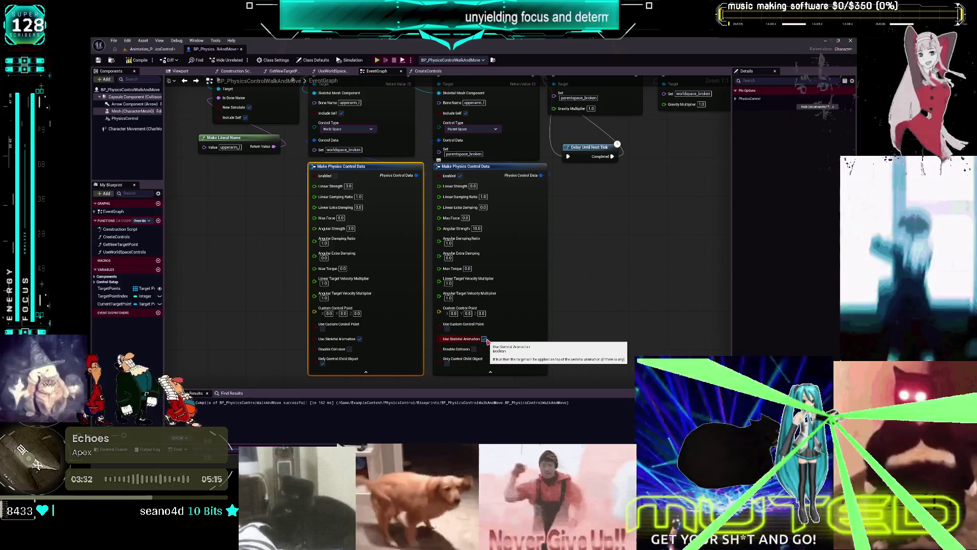
Compile the blueprint and play-test the level in a standalone window.
left_click(137, 60)
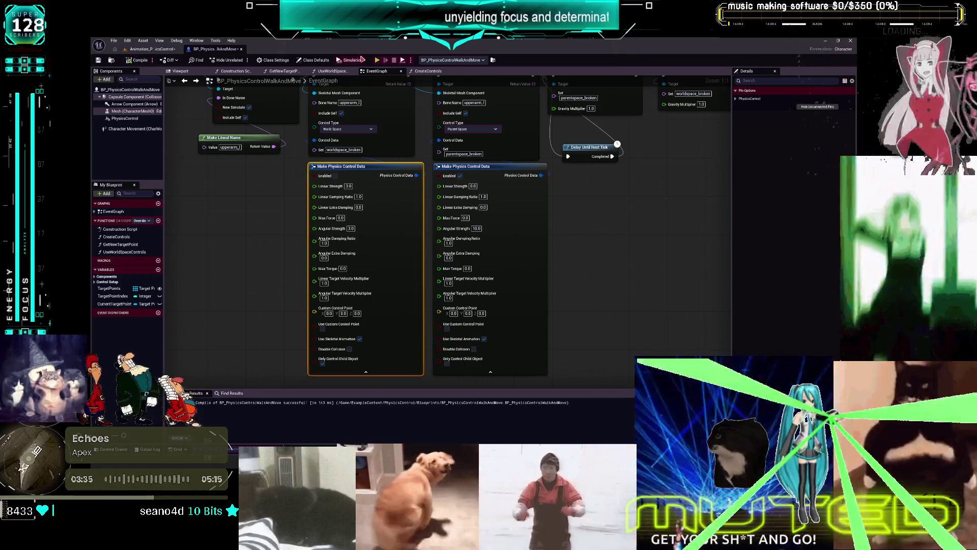
left_click(377, 61)
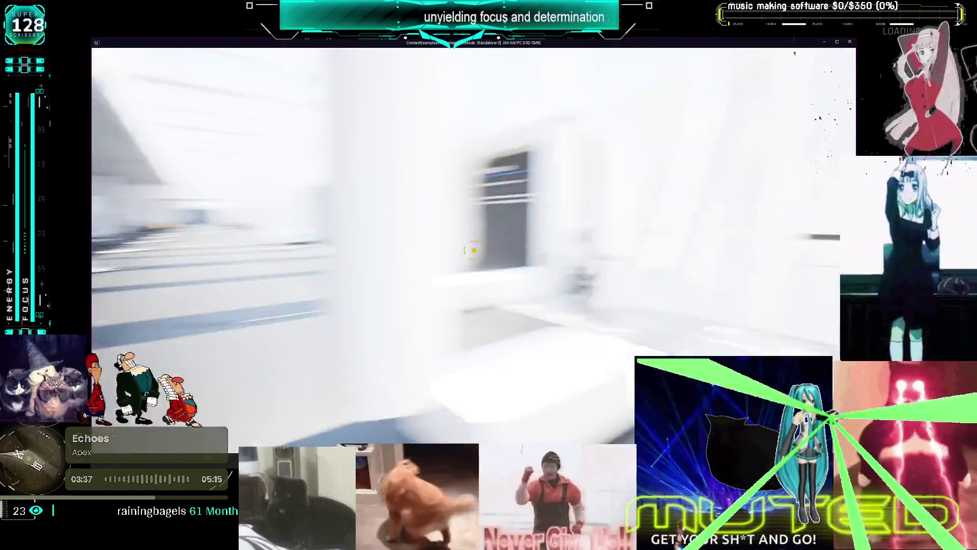
key("w")
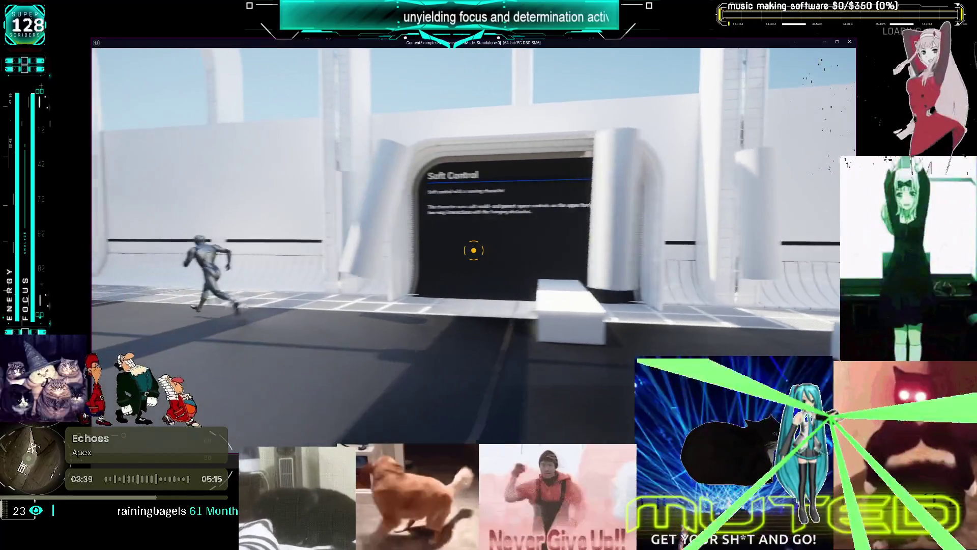
key("Escape")
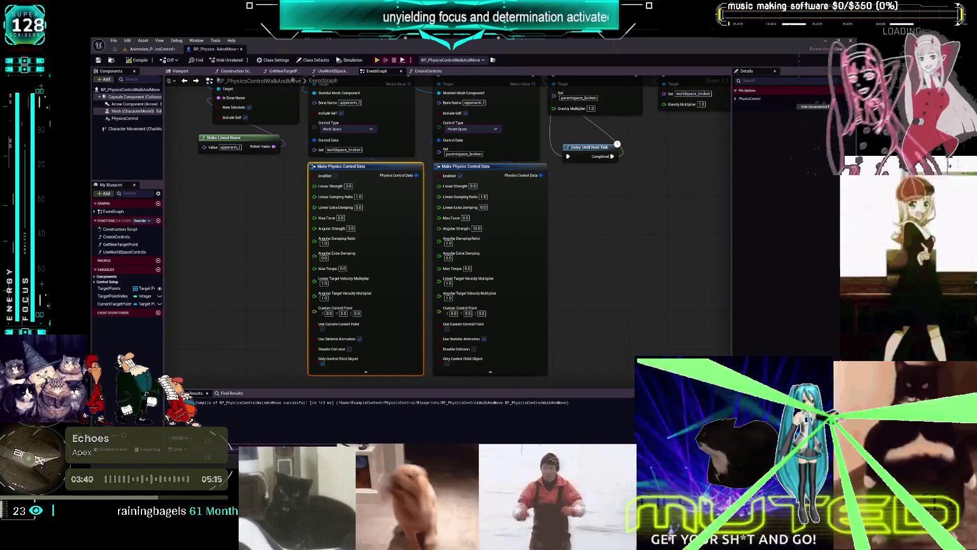
mouse_move(652, 216)
left_mouse_down()
mouse_move(559, 295)
mouse_move(411, 295)
mouse_move(319, 348)
left_mouse_up()
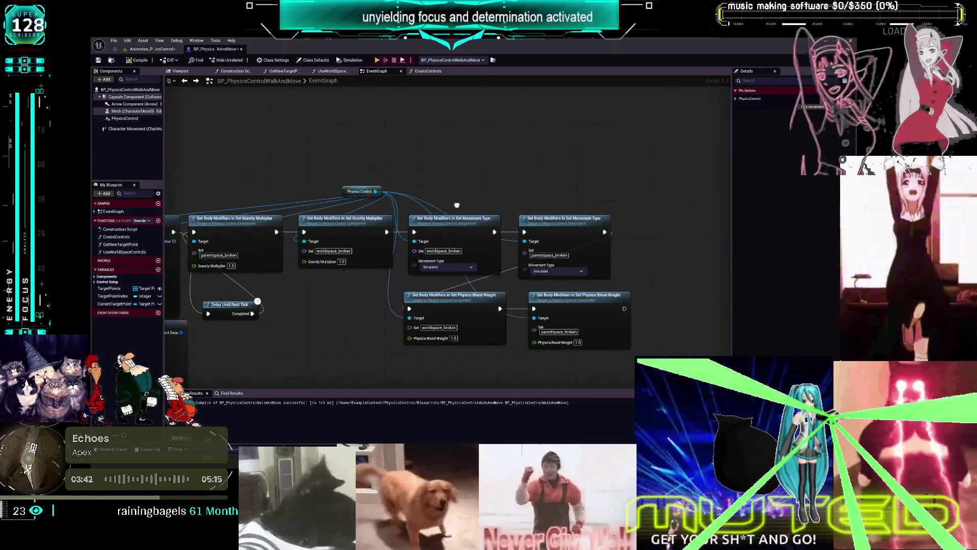
Duplicate the Set Gravity Multiplier and Set Movement Type nodes with copy and paste.
left_click_drag(554, 236, 592, 204)
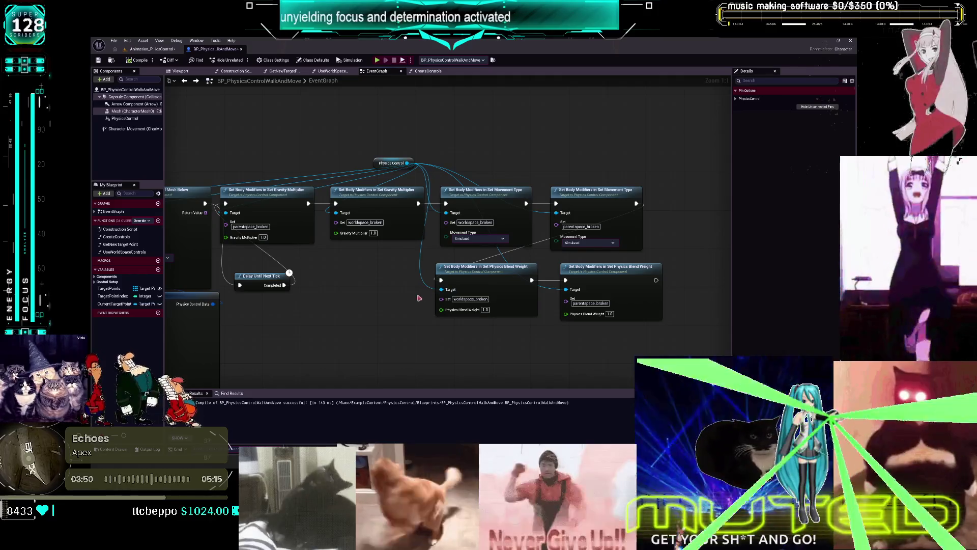
left_click_drag(379, 275, 385, 236)
left_click(493, 195, "ctrl")
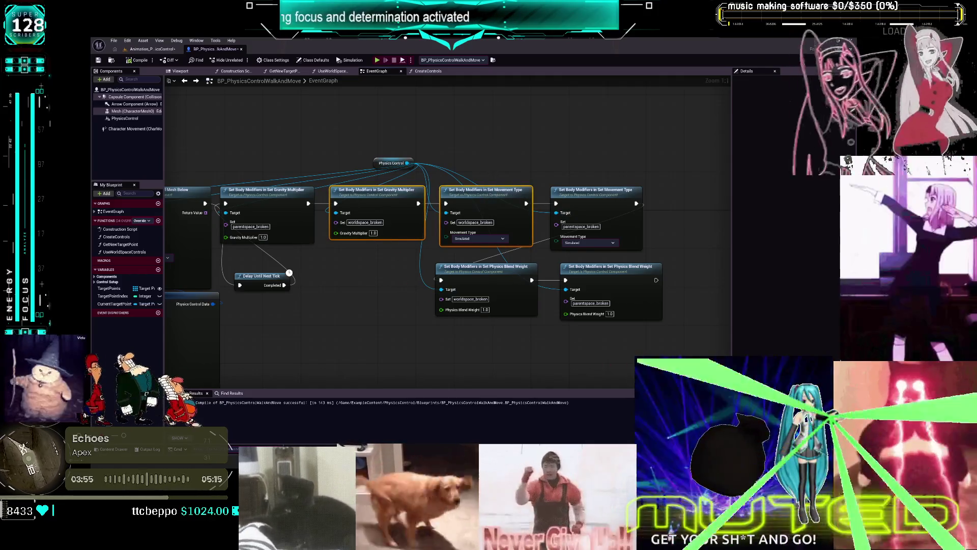
key("ctrl+c")
key("ctrl+v")
mouse_move(664, 209)
left_mouse_down()
mouse_move(611, 168)
mouse_move(566, 161)
left_mouse_up()
Set both copies to the broken set, chain their exec pins with the Blend Weight nodes, and compile.
mouse_move(350, 258)
left_mouse_down()
mouse_move(484, 214)
mouse_move(684, 181)
left_mouse_up()
mouse_move(453, 182)
left_mouse_down()
mouse_move(514, 187)
mouse_move(494, 181)
left_mouse_up()
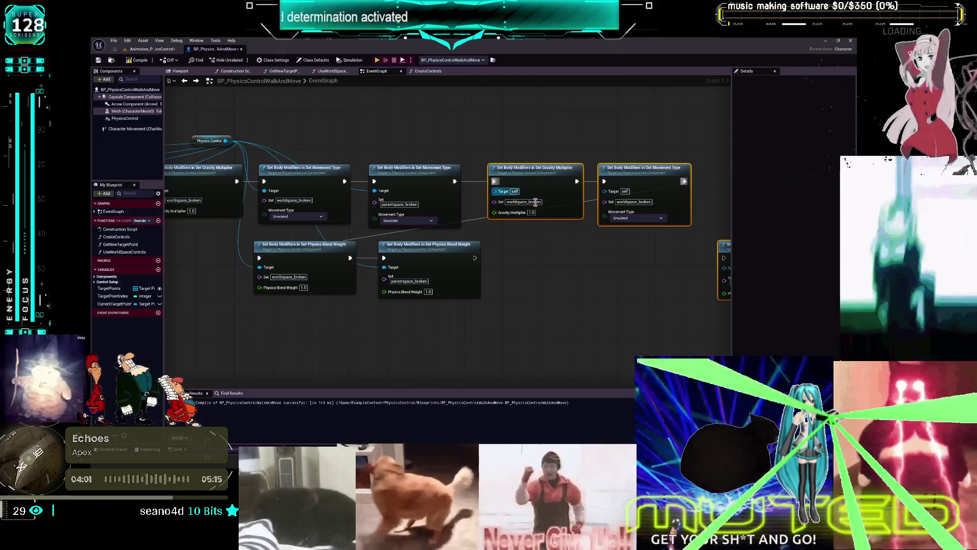
key("BackSpace")
double_click(636, 202)
key("BackSpace")
key("f")
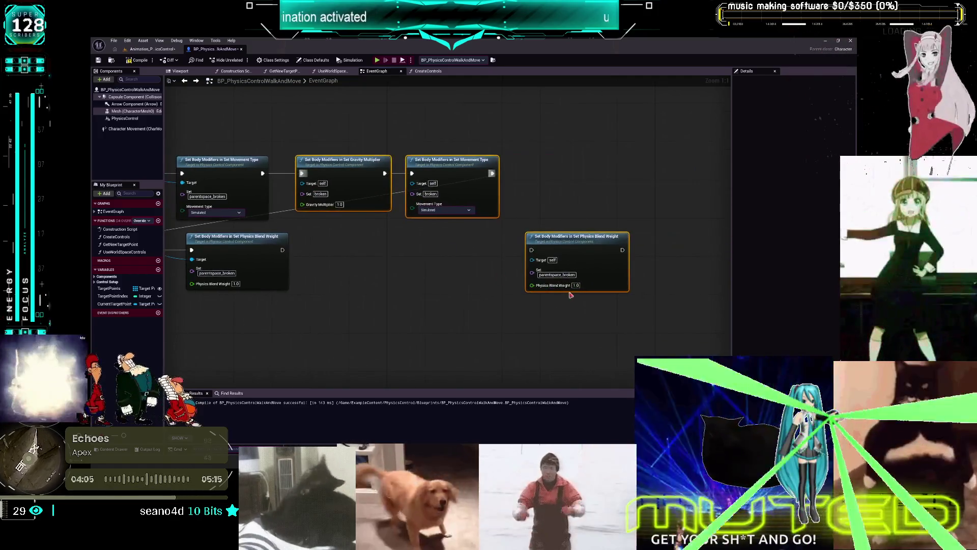
left_click(401, 281)
left_click_drag(282, 249, 531, 250)
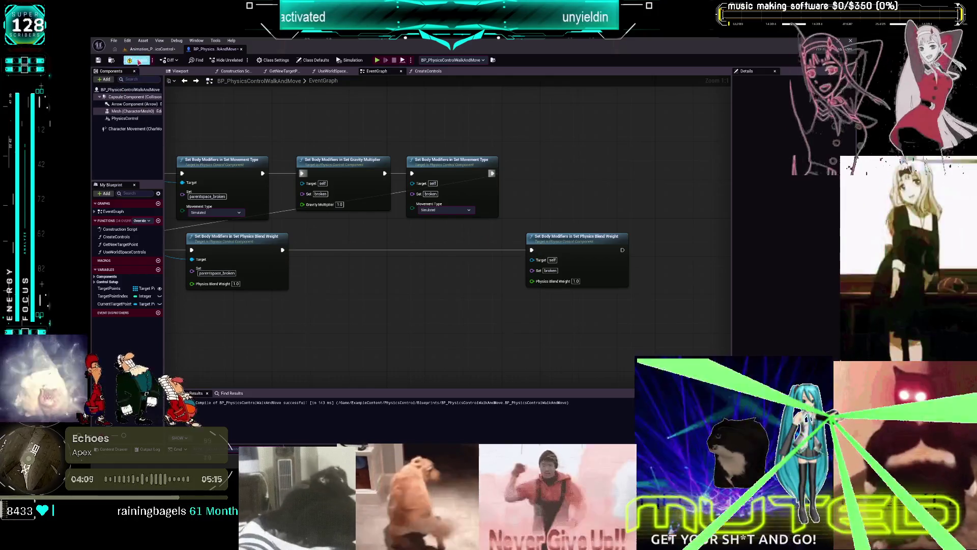
left_click(138, 60)
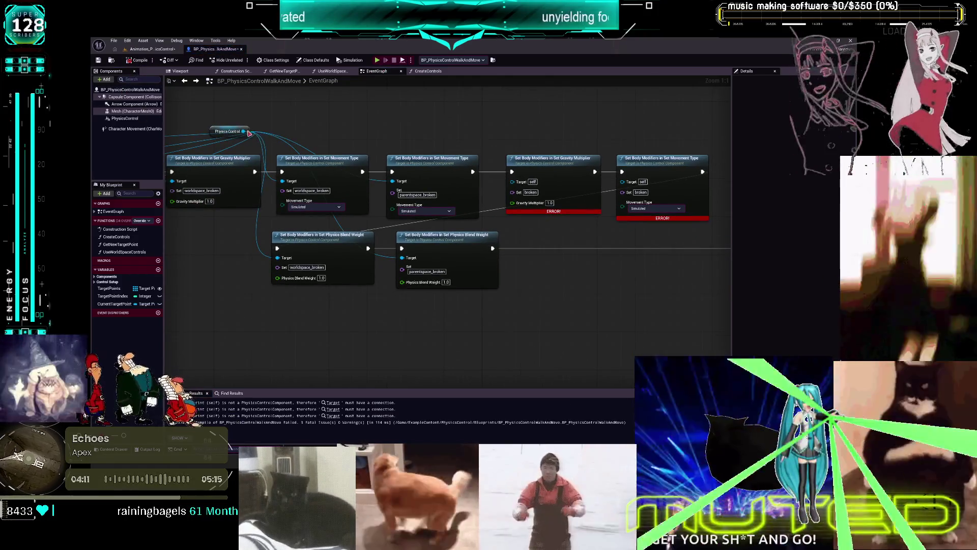
Wire Physics Control into the new nodes' Targets, recompile, and open the SKM_Manny mesh.
left_click_drag(250, 133, 557, 119)
mouse_move(394, 119)
left_mouse_down()
mouse_move(355, 183)
mouse_move(432, 153)
mouse_move(466, 183)
left_mouse_up()
left_click_drag(394, 118, 586, 259)
left_click(147, 60)
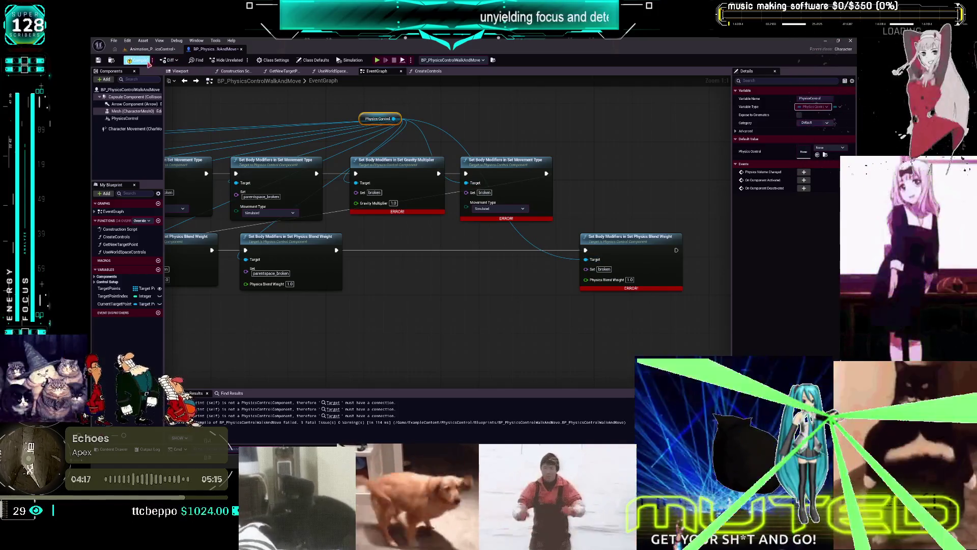
left_click(133, 111)
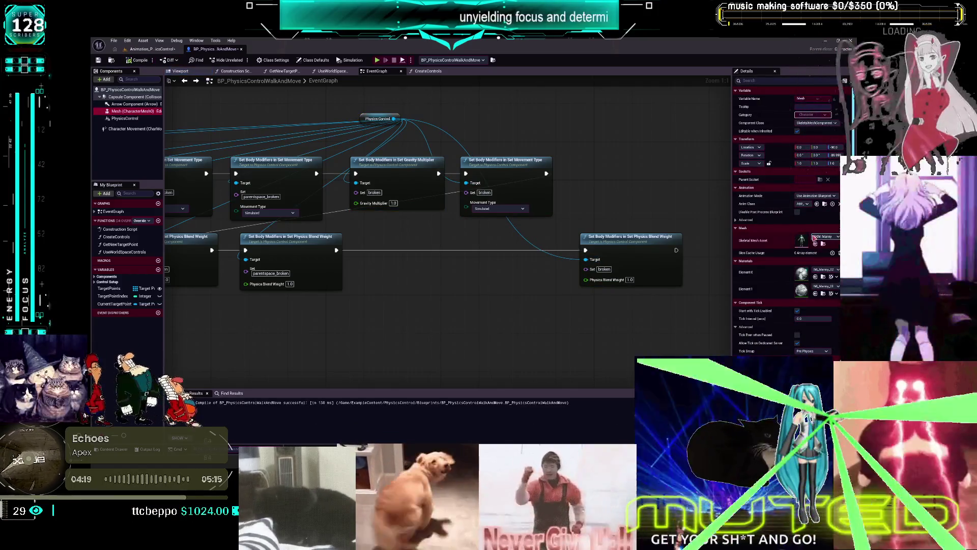
double_click(802, 241)
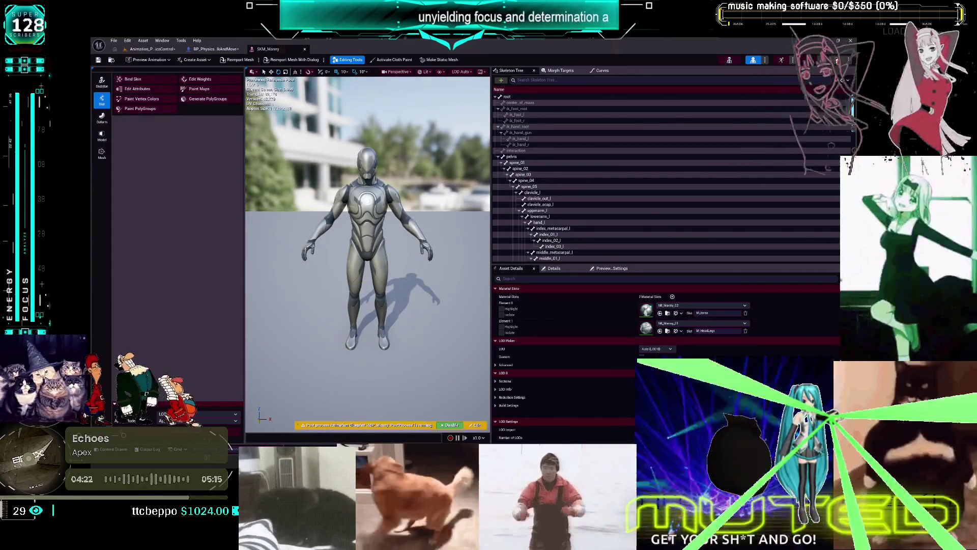
Open the mannequin physics asset and select the left-arm bodies from clavicle_l to hand_l.
left_click(781, 60)
left_click(139, 123)
left_click(142, 139, "shift")
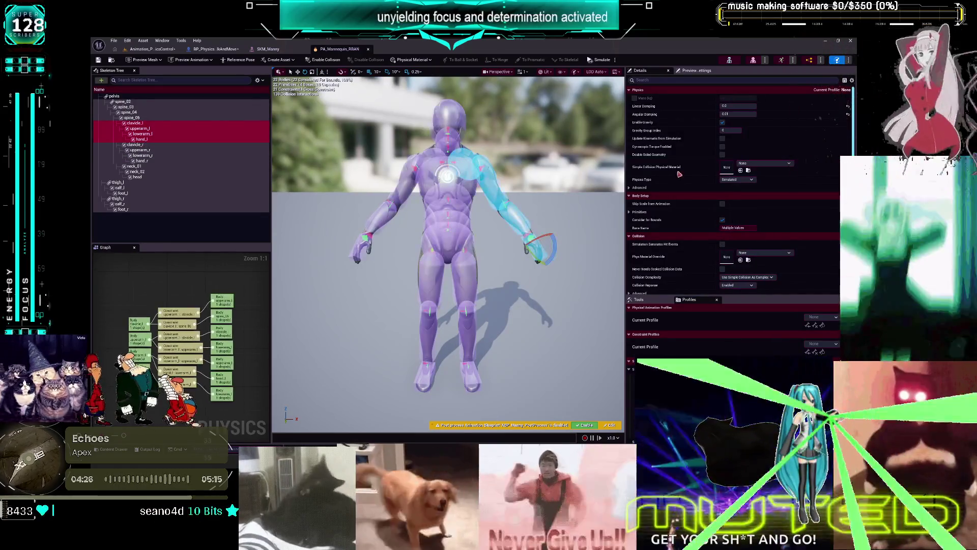
key("Down")
key("Down")
key("Down")
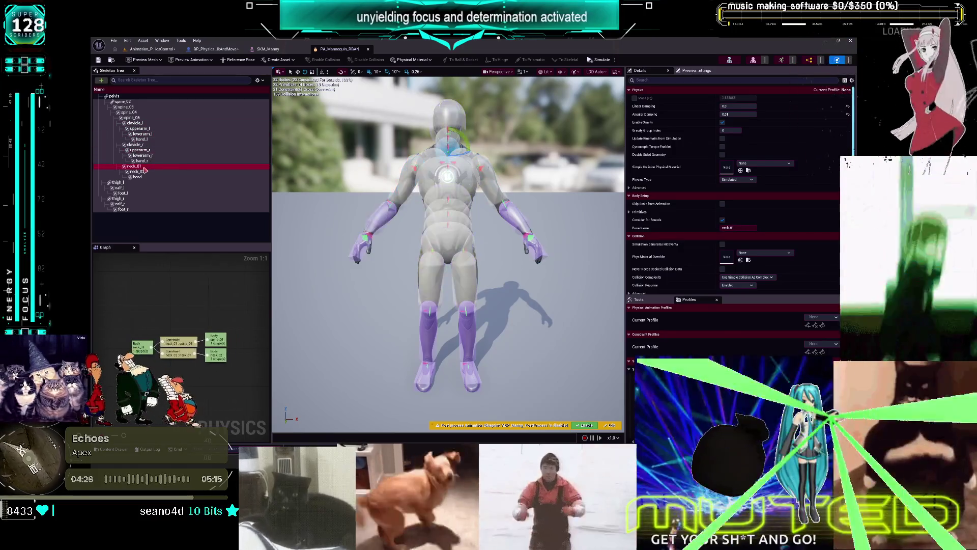
scroll(671, 213, "down", 1)
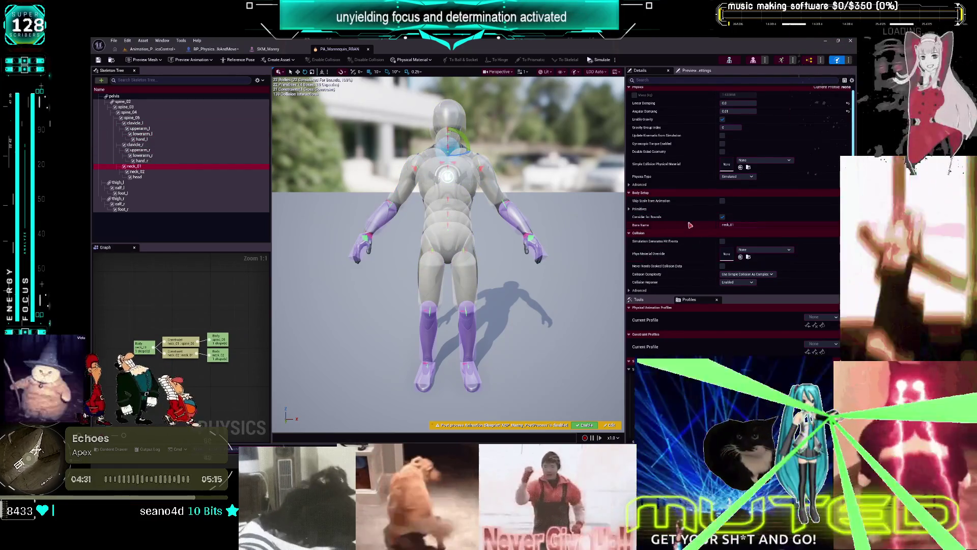
scroll(672, 211, "up", 1)
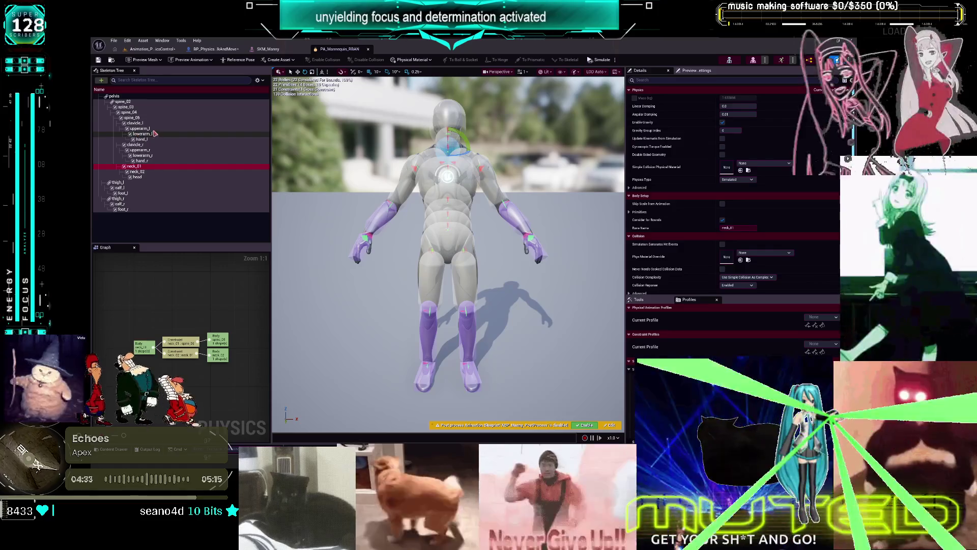
left_click(153, 145)
Show constraints in the skeleton tree and select the upperarm_l to lowerarm_l constraint.
left_click(258, 79)
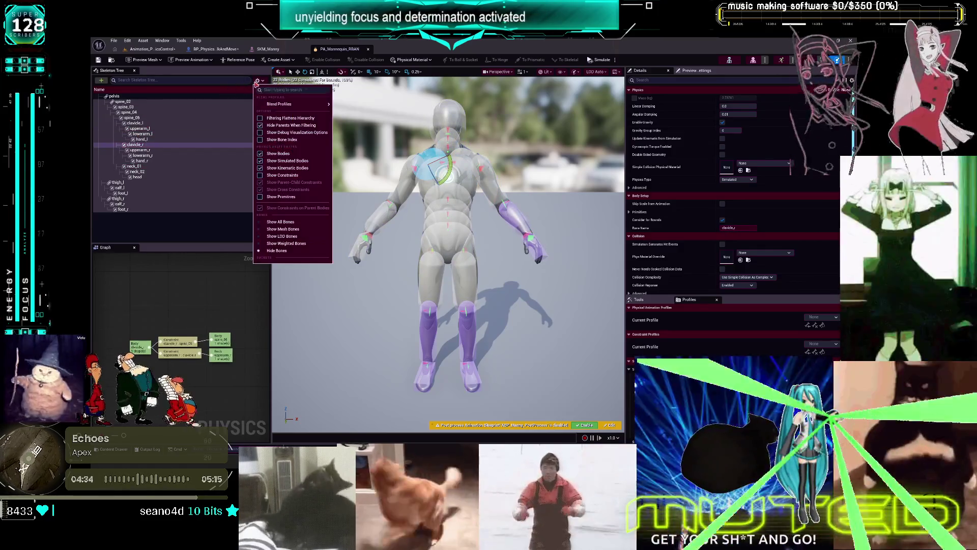
left_click(283, 175)
left_click(166, 182)
left_click(168, 171, "ctrl")
left_click(163, 160, "ctrl")
left_click(186, 182)
left_click(186, 172, "ctrl")
scroll(662, 180, "down", 5)
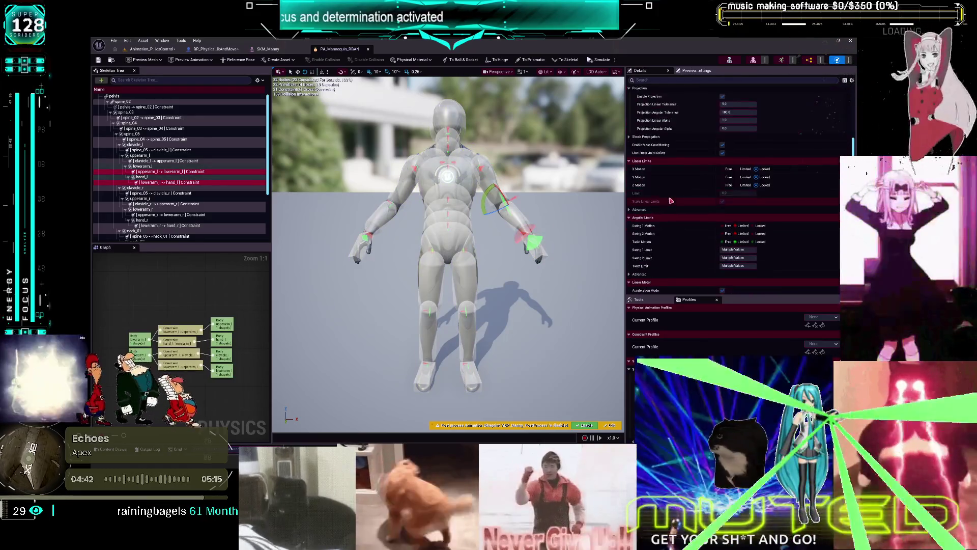
left_click(203, 173)
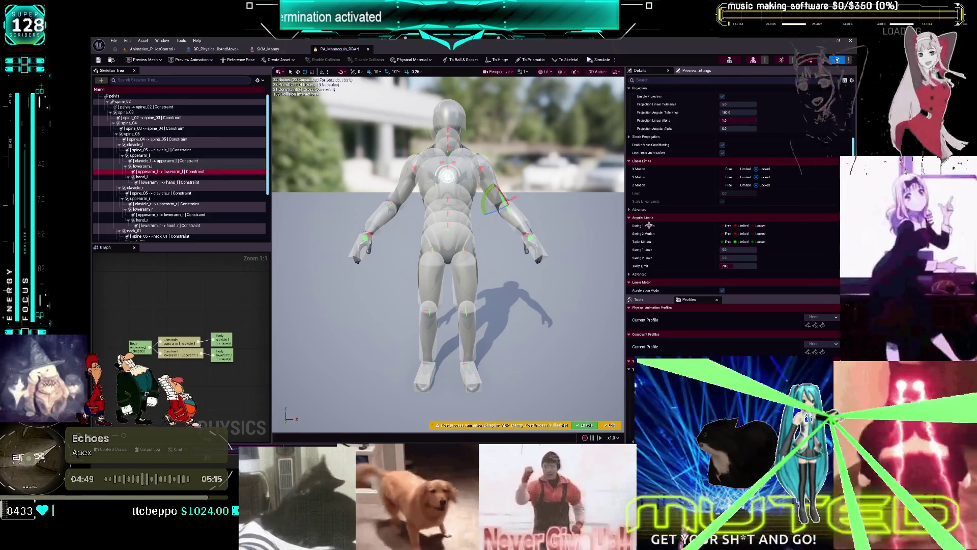
Check the ConstraintProfile variable in the walk-and-move blueprint.
left_click(209, 48)
scroll(305, 214, "down", 3)
scroll(355, 163, "up", 3)
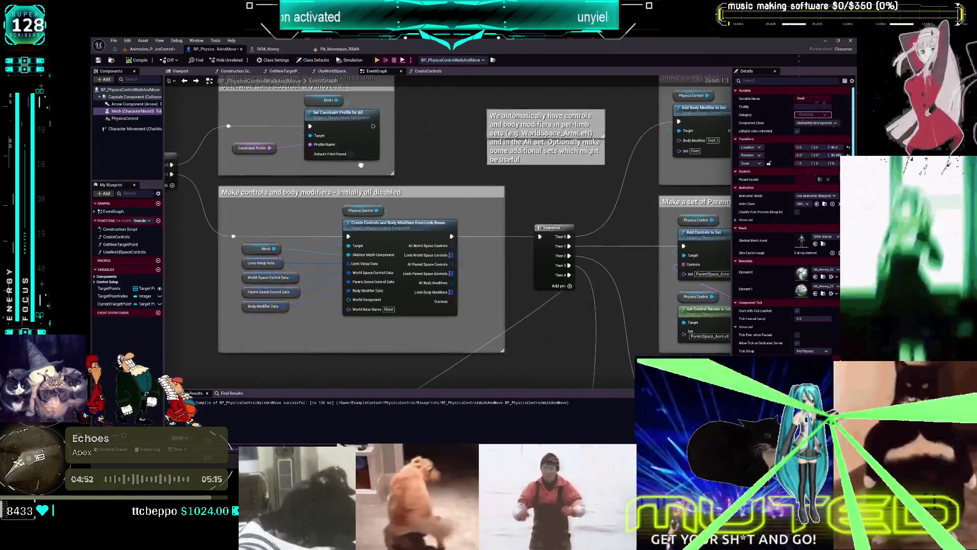
left_click(254, 149)
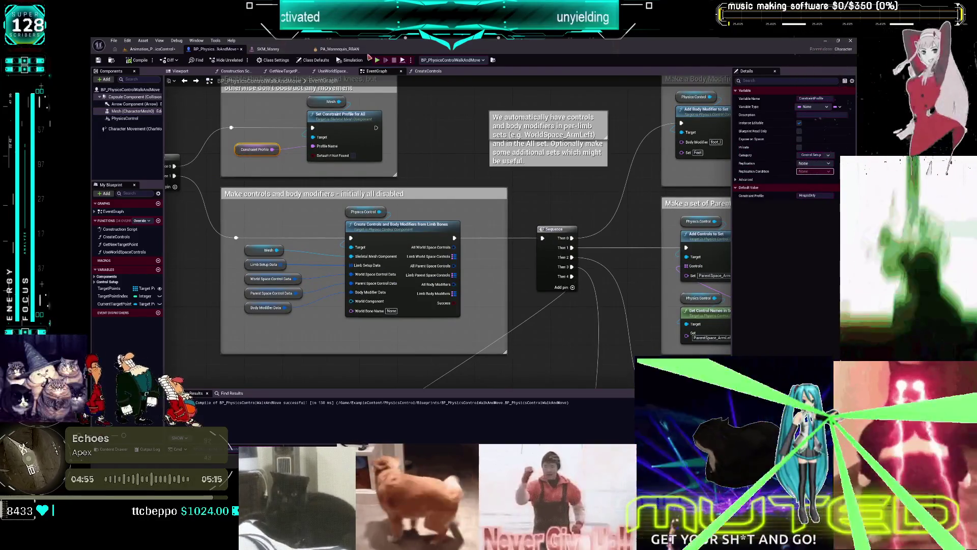
left_click(351, 49)
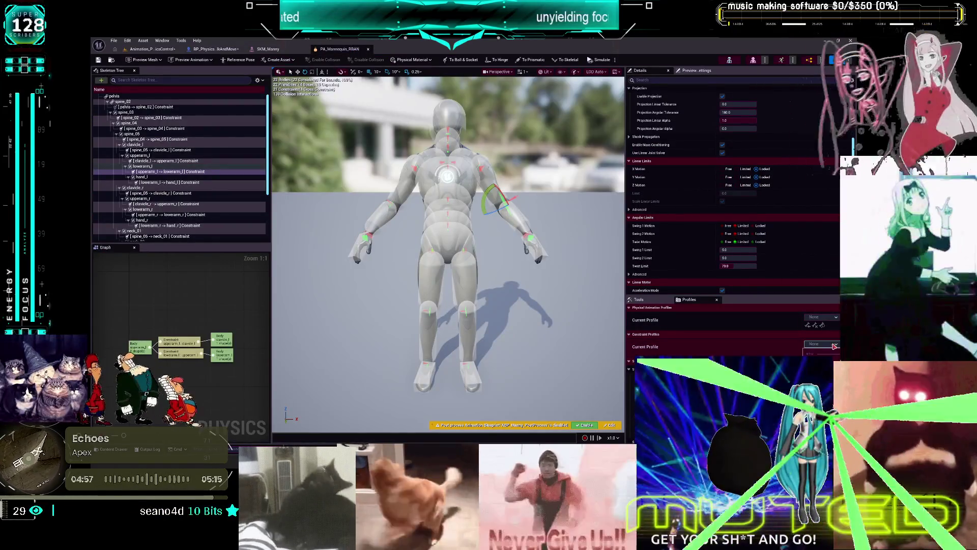
Preview the elbow constraint under the HingesOnly profile, then close the physics asset.
left_click(820, 353)
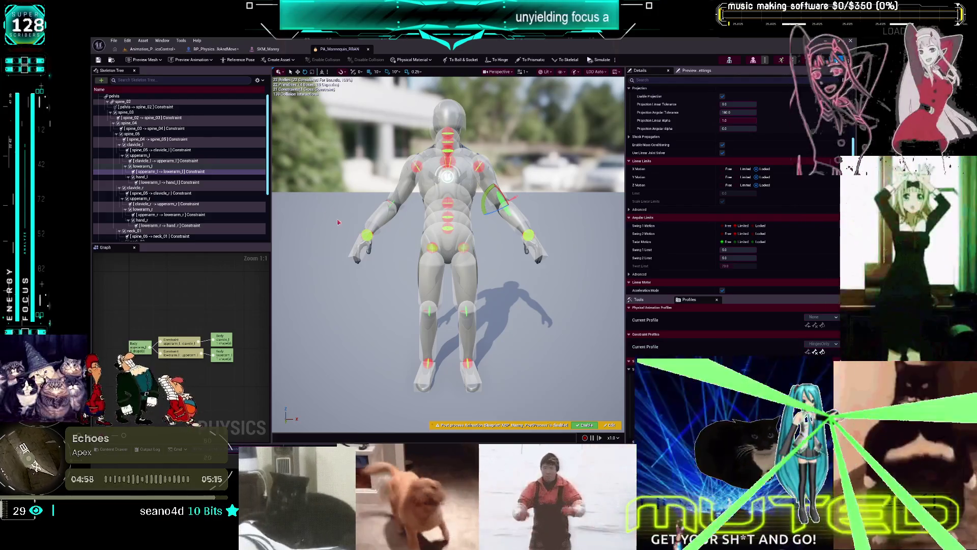
left_click(168, 171)
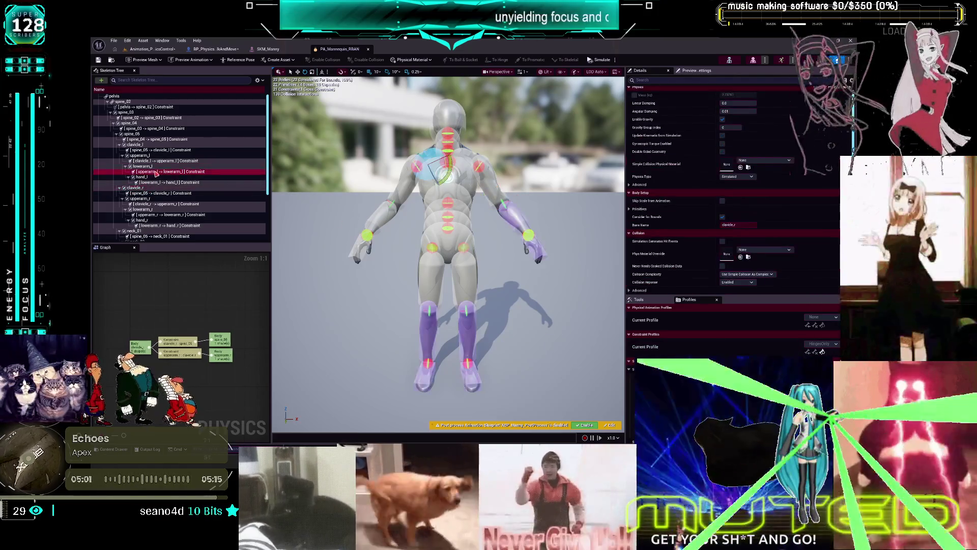
scroll(819, 235, "down", 2)
scroll(819, 235, "down", 3)
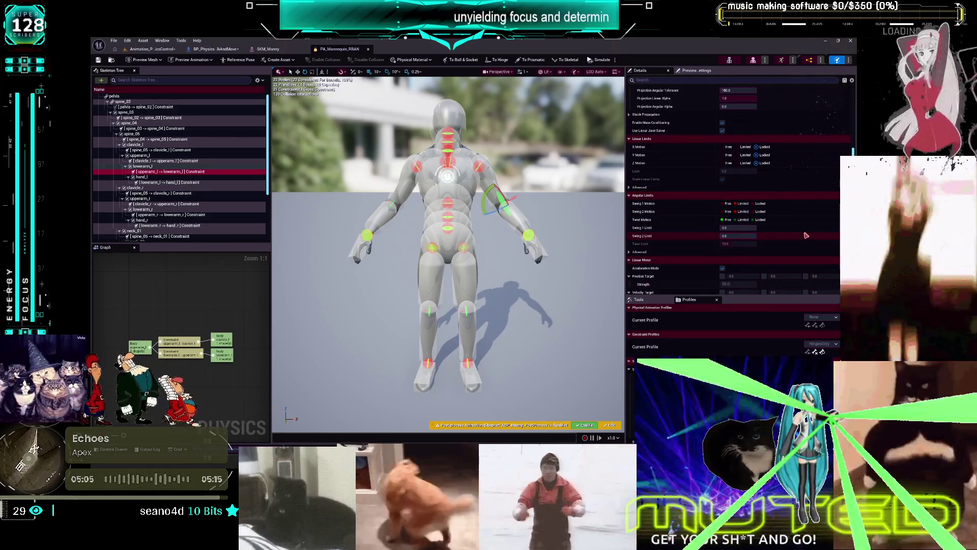
mouse_move(509, 229)
left_mouse_down()
mouse_move(417, 255)
mouse_move(438, 193)
mouse_move(448, 224)
left_mouse_up()
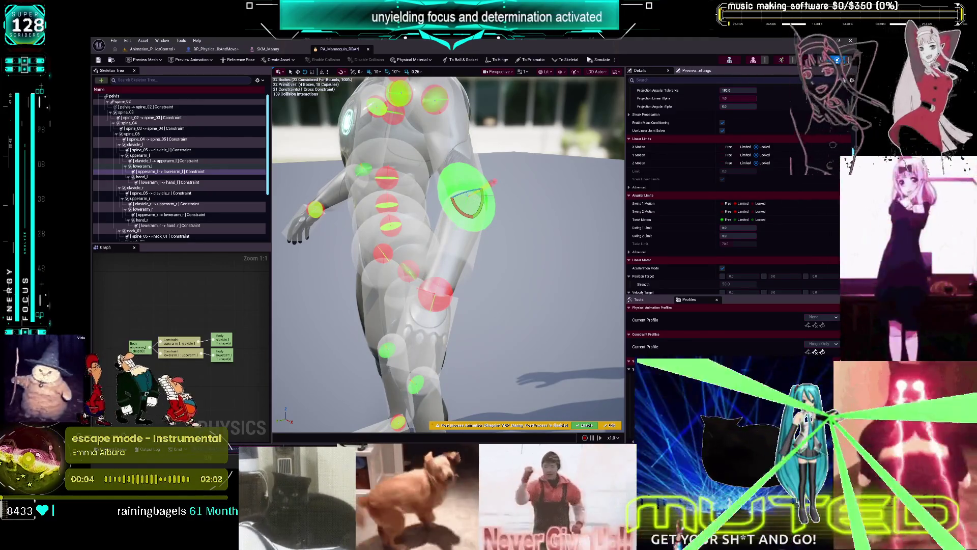
left_click(370, 51)
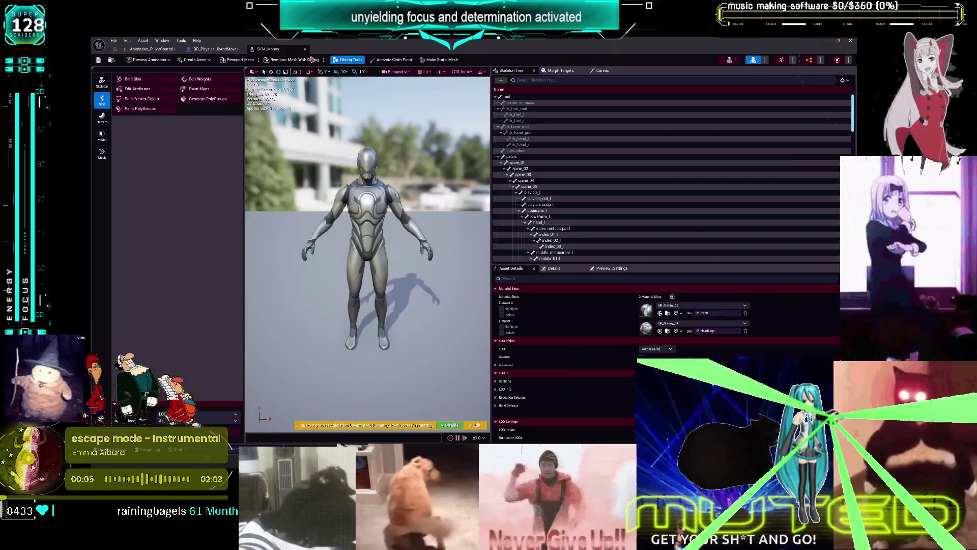
Close SKM_Manny and move the two Blend Weight nodes lower in the event graph.
left_click(307, 51)
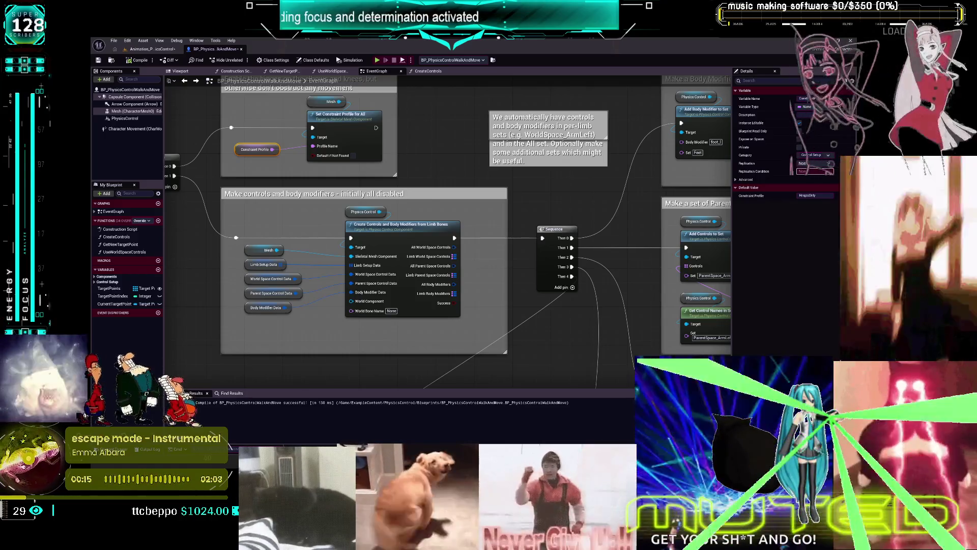
scroll(557, 231, "down", 5)
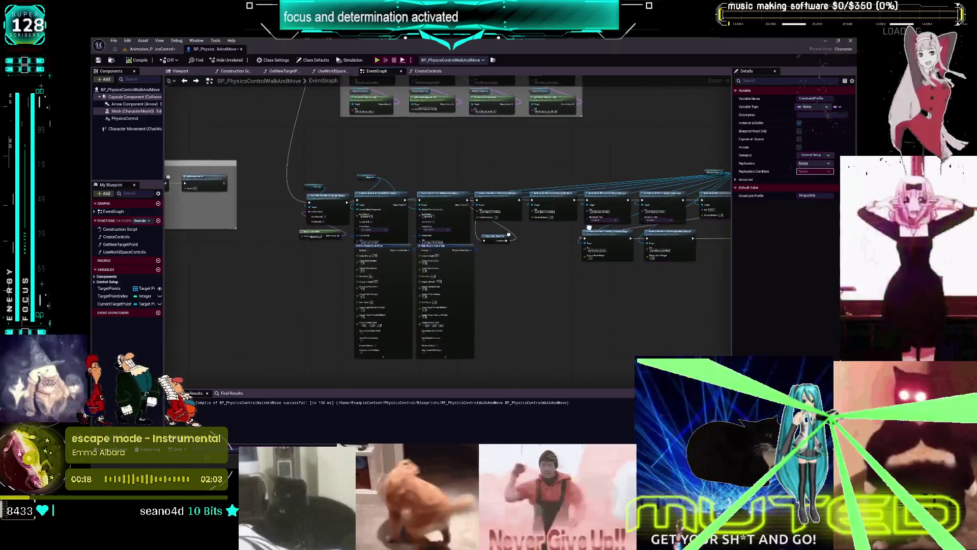
scroll(557, 231, "up", 1)
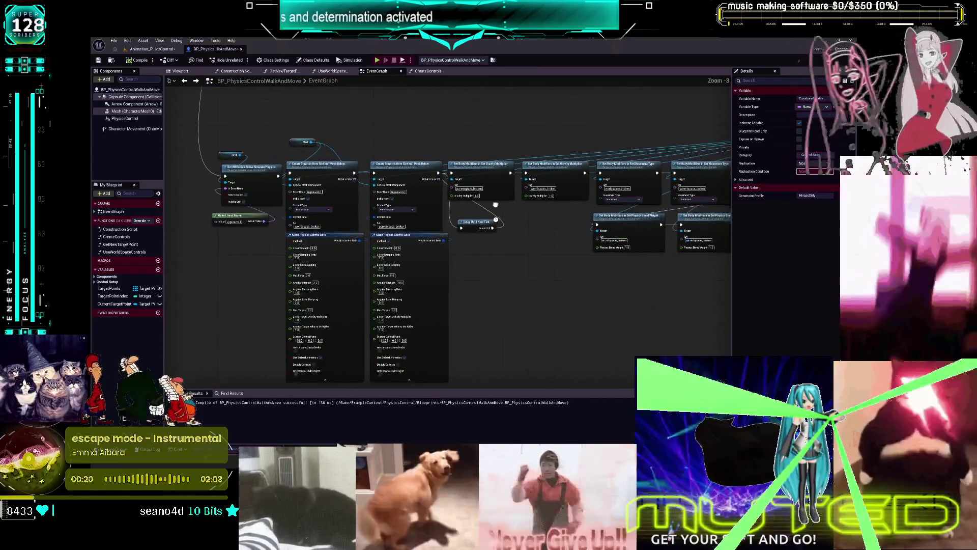
left_click_drag(495, 204, 339, 187)
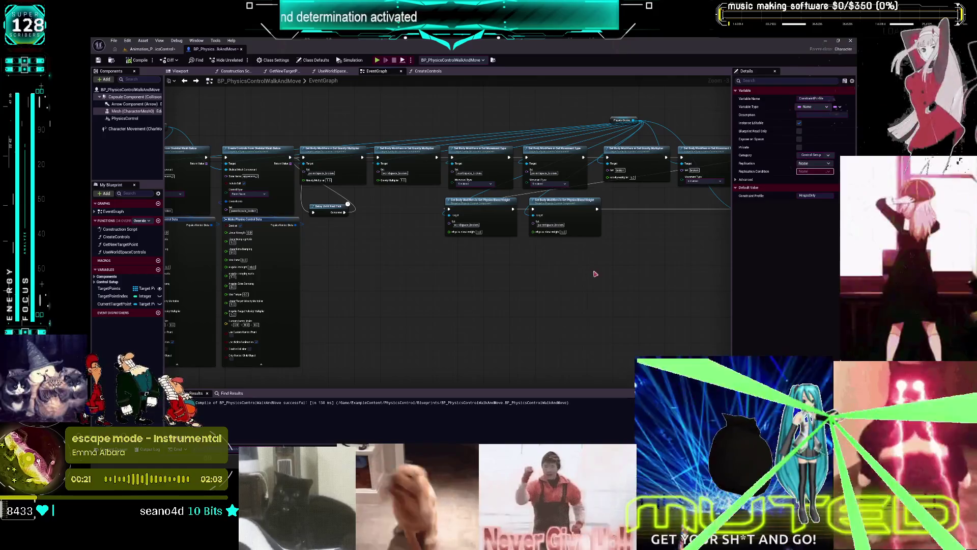
left_click_drag(638, 248, 562, 237)
left_click_drag(557, 138, 560, 152)
left_click_drag(389, 211, 382, 336)
Stack the Blend Weight nodes in one column and reposition Physics Control and the gravity nodes.
left_click_drag(513, 144, 667, 193)
mouse_move(557, 154)
left_mouse_down()
mouse_move(447, 212)
mouse_move(399, 203)
left_mouse_up()
left_click(484, 322)
left_click_drag(483, 323, 491, 265)
mouse_move(697, 196)
left_mouse_down()
mouse_move(568, 260)
mouse_move(384, 314)
left_mouse_up()
mouse_move(535, 109)
left_mouse_down()
mouse_move(234, 108)
mouse_move(440, 108)
left_mouse_up()
key("Home")
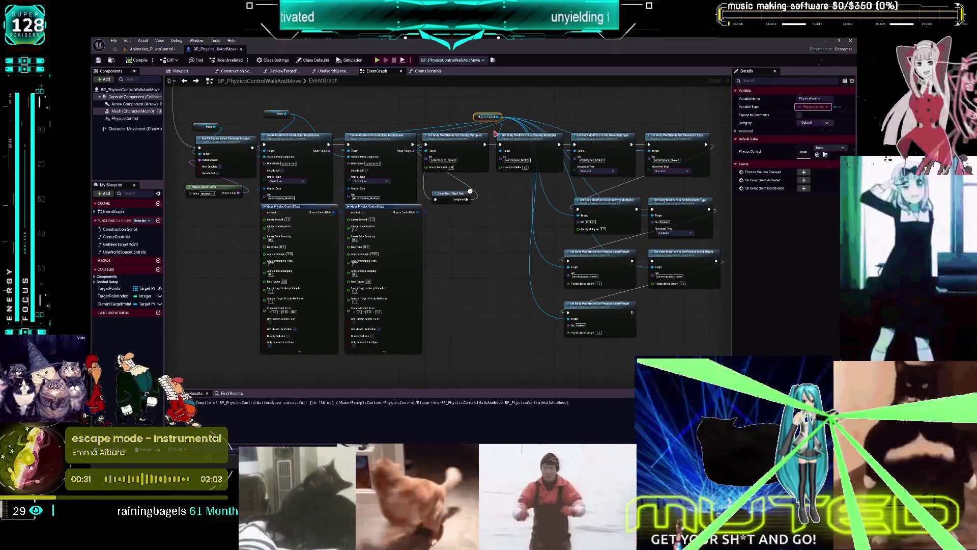
left_click_drag(457, 142, 477, 225)
left_click_drag(527, 143, 531, 166)
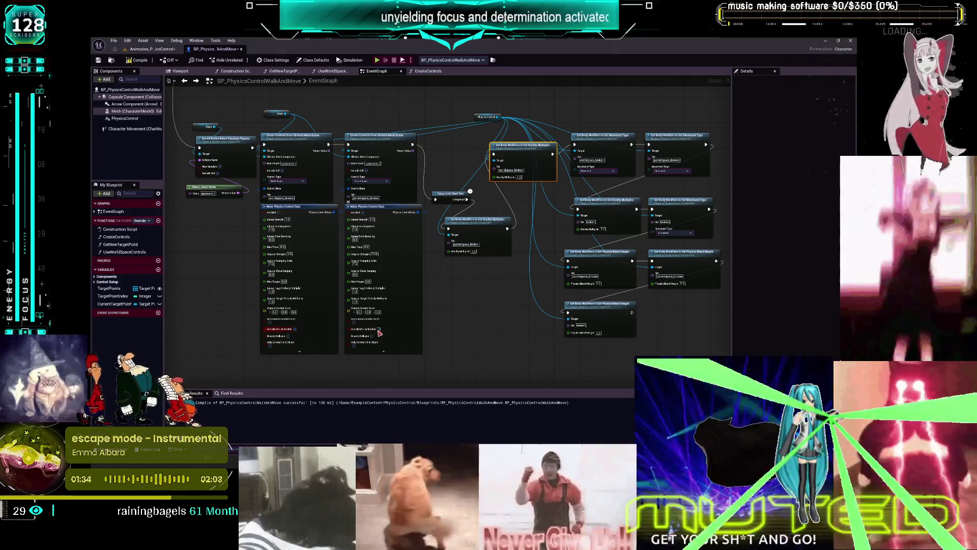
scroll(283, 342, "up", 3)
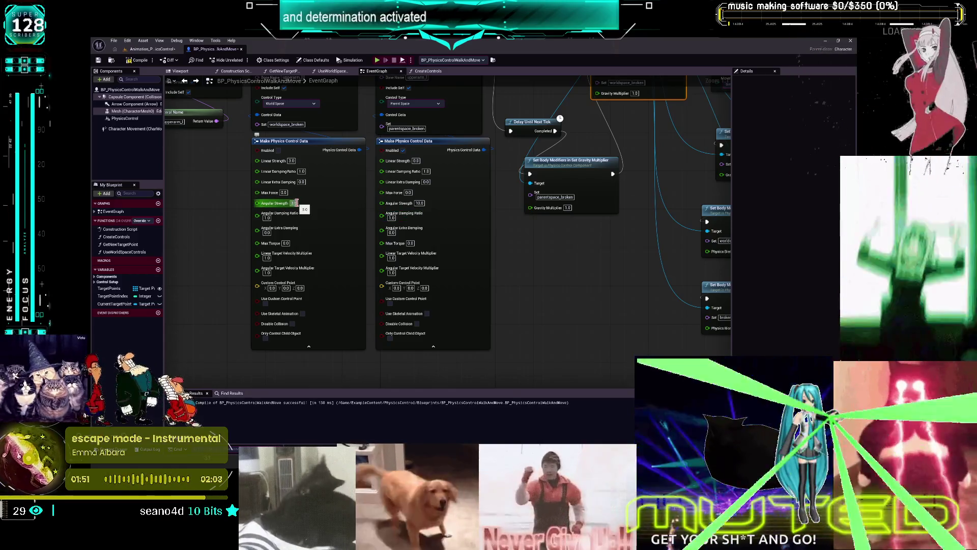
Set Max Torque to 1000000.0 on both Make Physics Control Data nodes.
left_click(286, 243)
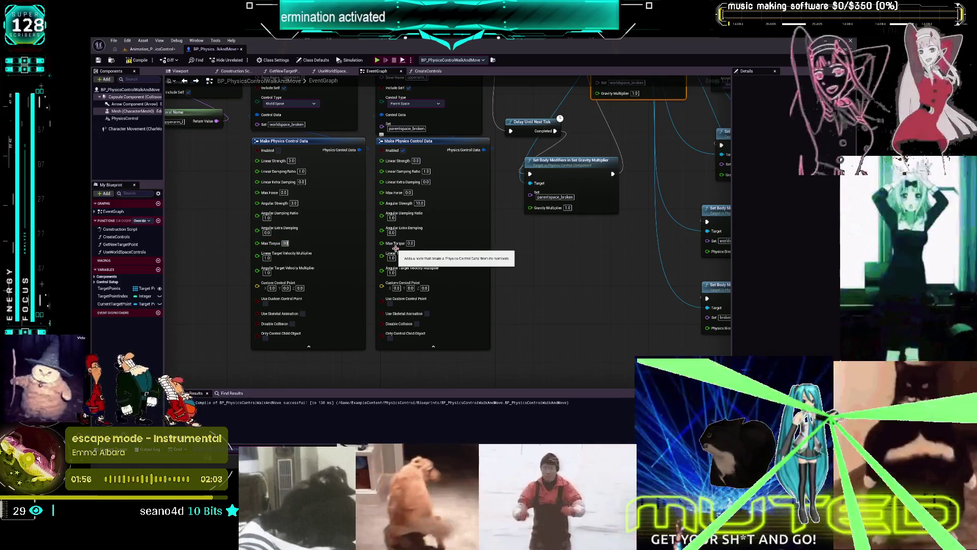
type("100")
key("Return")
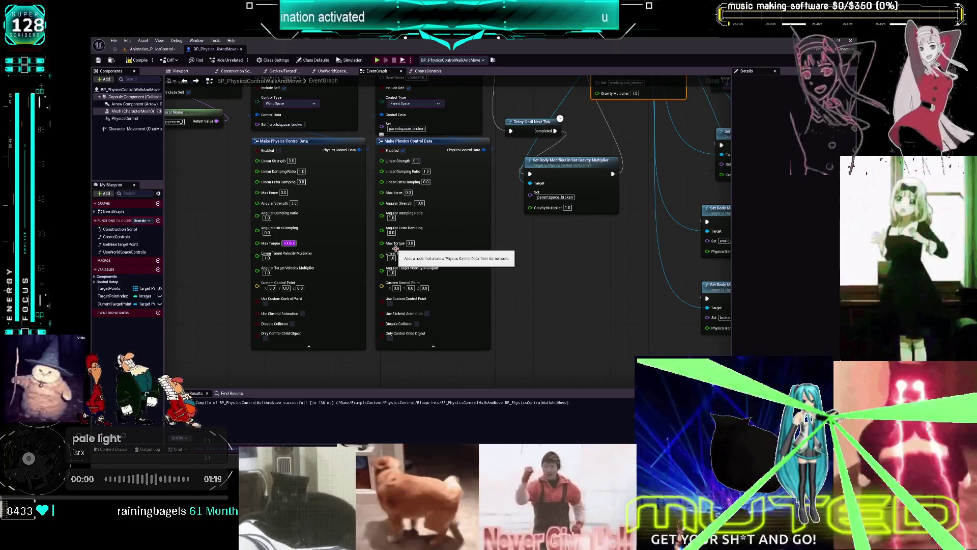
type("1000000")
key("Return")
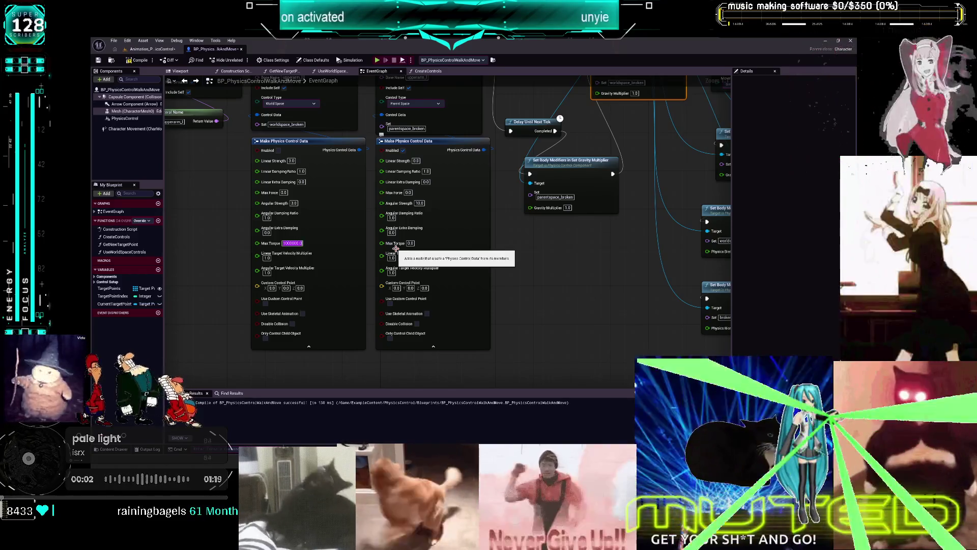
left_click(410, 243)
type("1000000")
key("Return")
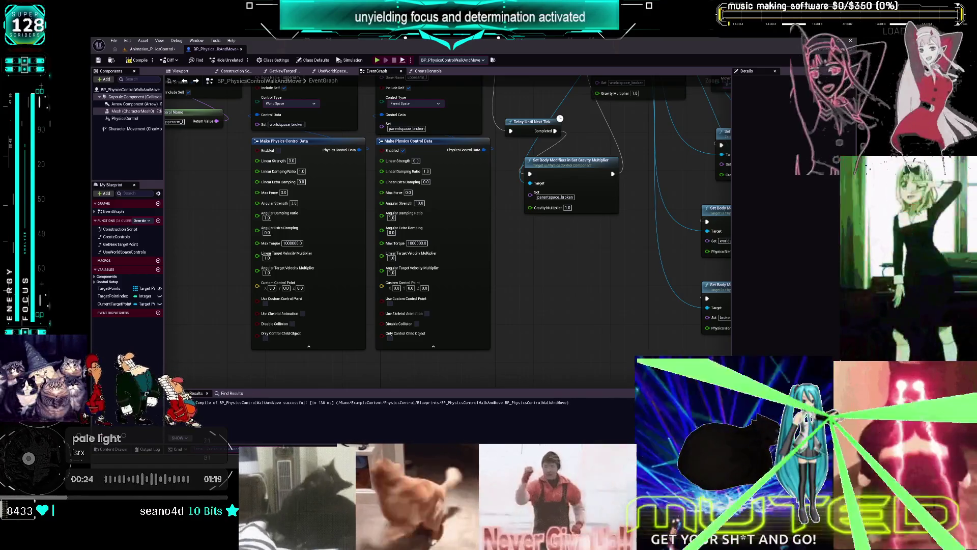
left_click(292, 161)
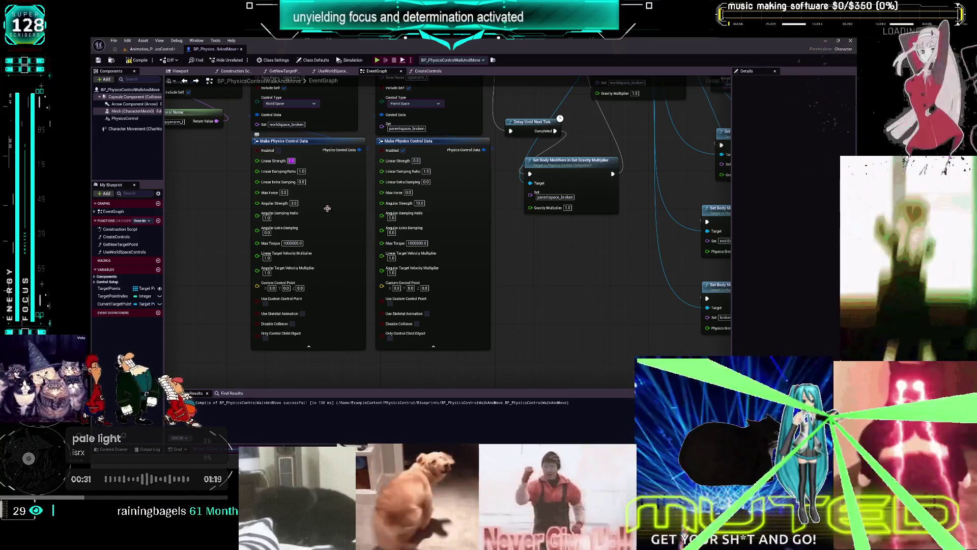
left_click(419, 203)
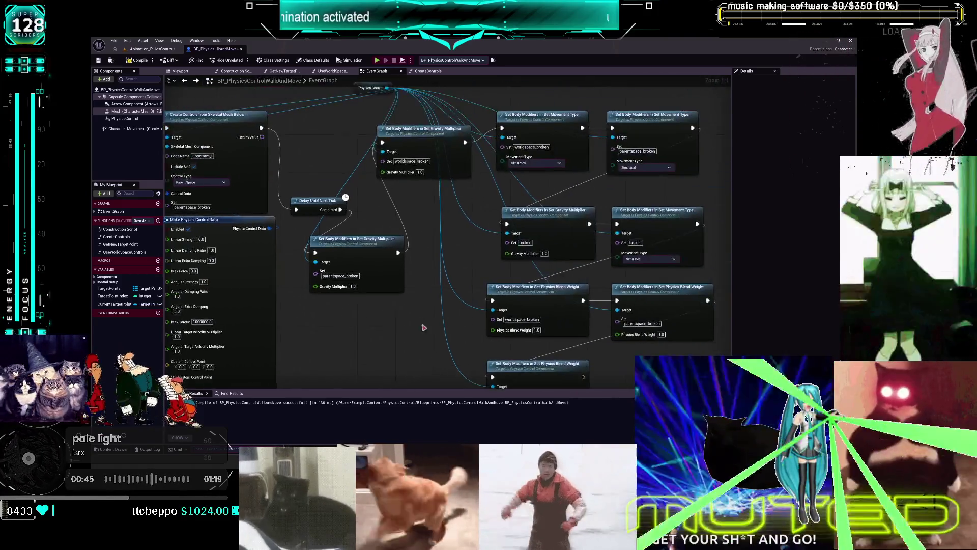
Delete the duplicate gravity, movement-type and extra Blend Weight nodes, then move the remaining ones up.
left_click_drag(695, 207, 398, 272)
left_click_drag(663, 206, 430, 199)
key("Delete")
left_click(419, 309)
key("Delete")
mouse_move(651, 343)
left_mouse_down()
mouse_move(509, 316)
mouse_move(539, 235)
mouse_move(523, 225)
left_mouse_up()
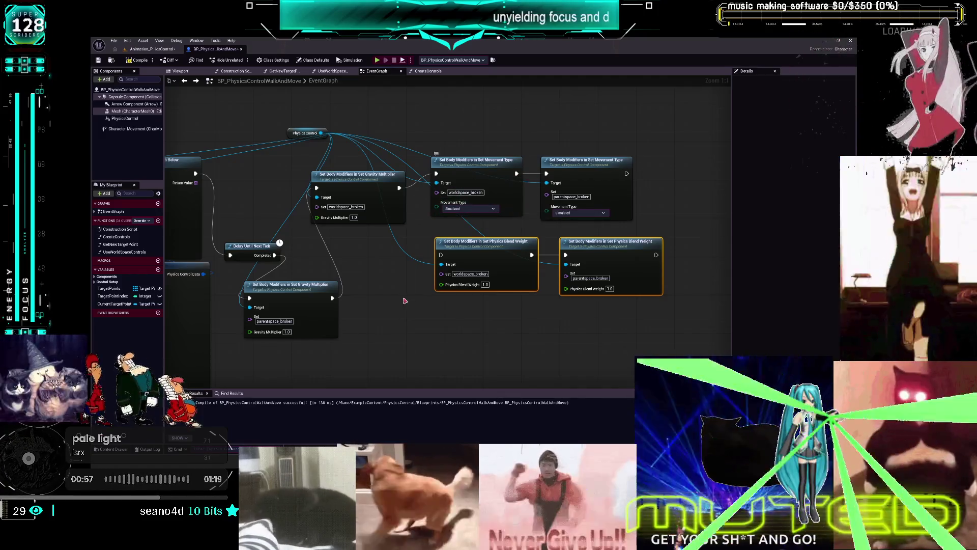
Link Set Movement Type into the Blend Weight nodes, recompile, and play-test the walking character.
mouse_move(626, 173)
left_mouse_down()
mouse_move(530, 238)
mouse_move(441, 255)
left_mouse_up()
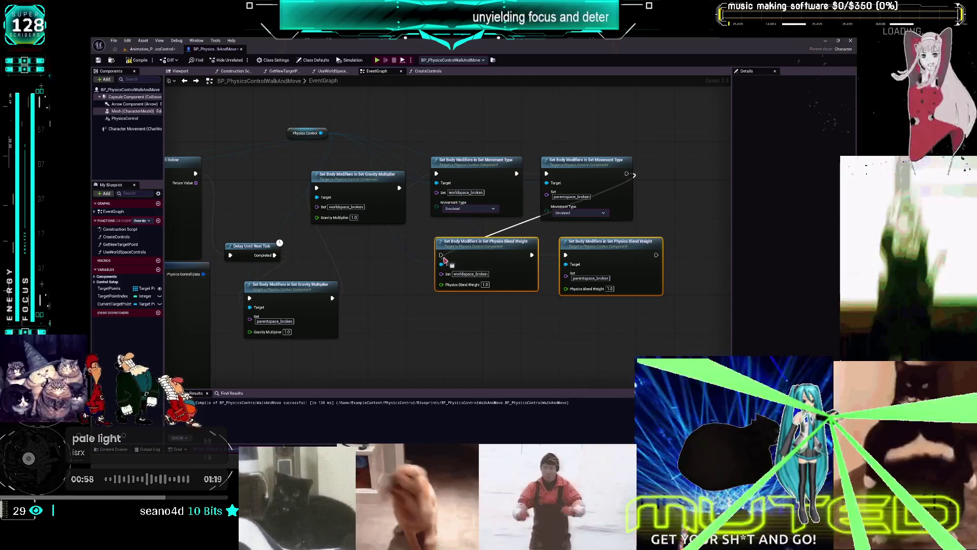
left_click(139, 60)
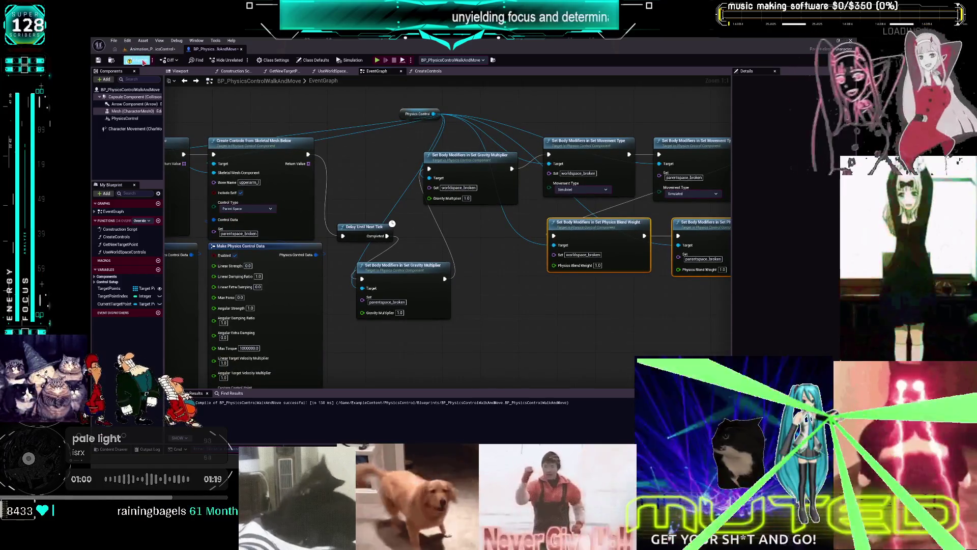
left_click(377, 60)
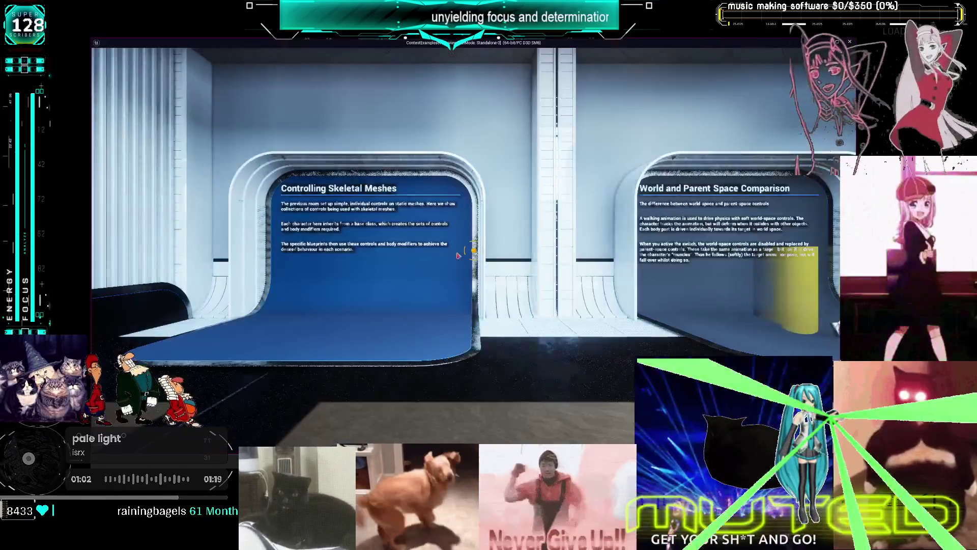
key("w")
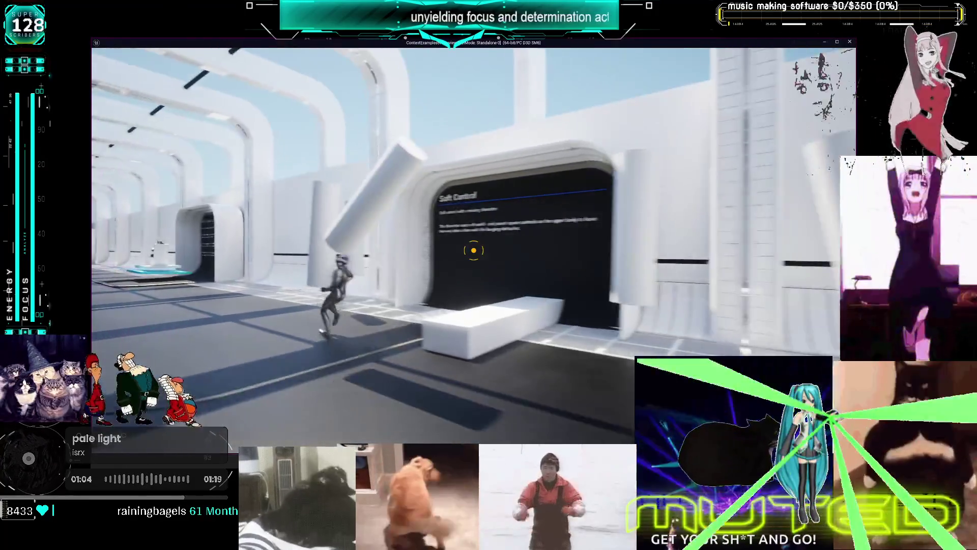
key("w")
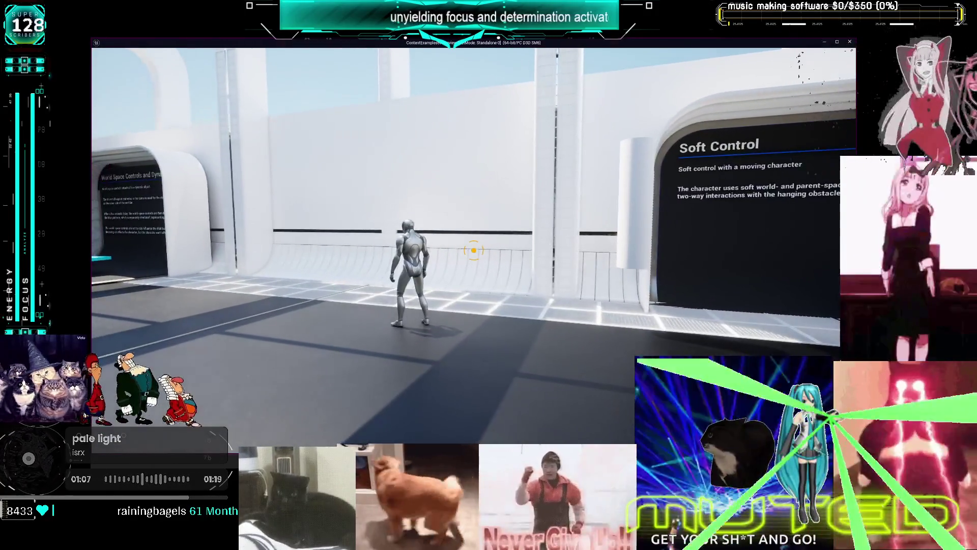
key("w")
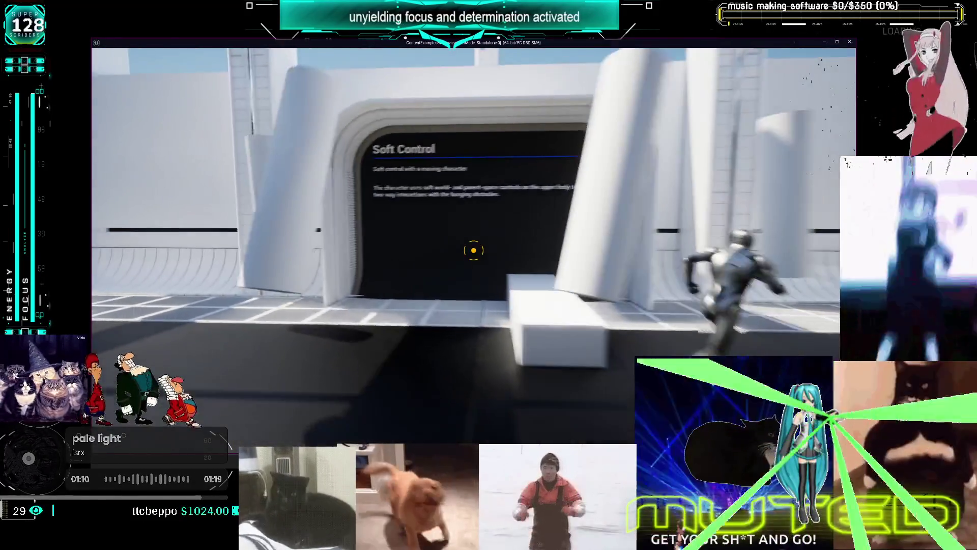
key("Escape")
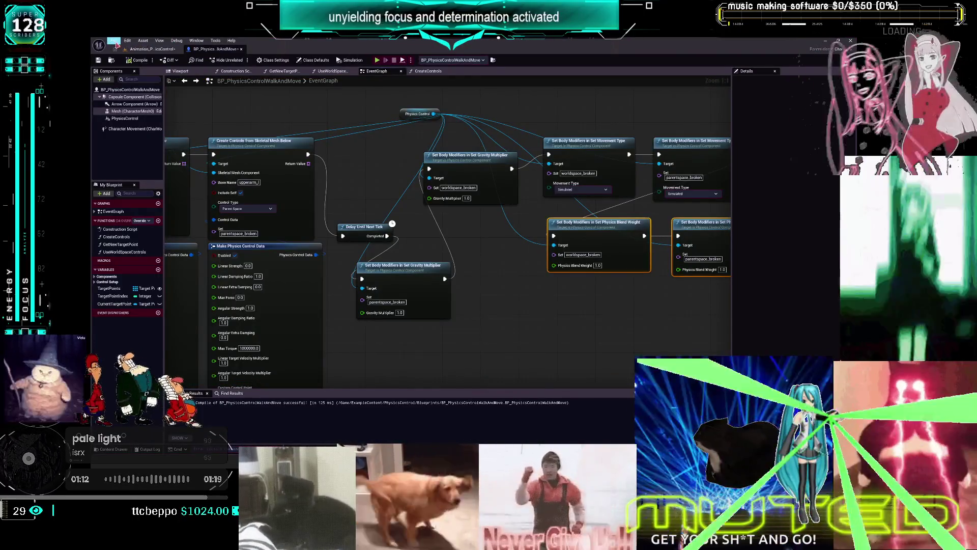
Save all, then gather the gravity, movement-type and blend-weight nodes closer together.
left_click(114, 41)
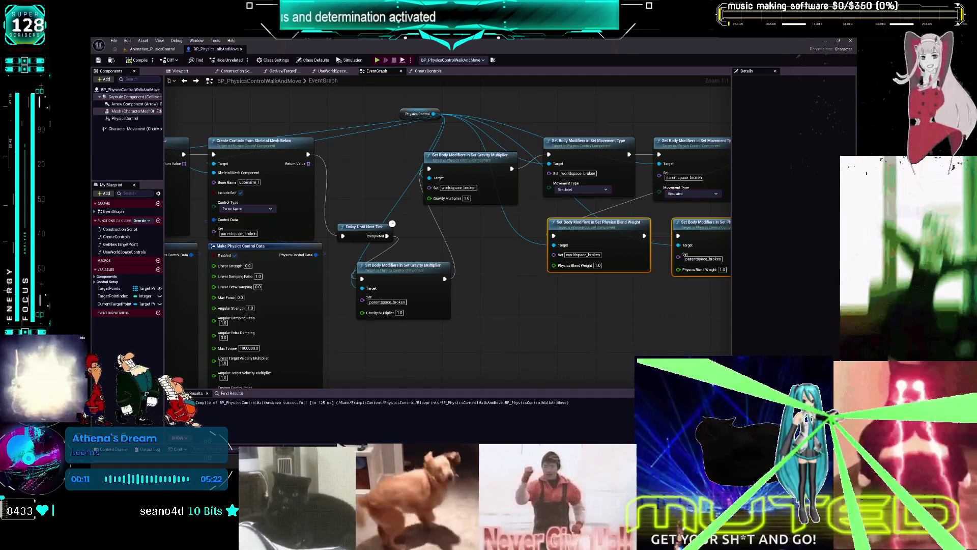
scroll(474, 247, "down", 5)
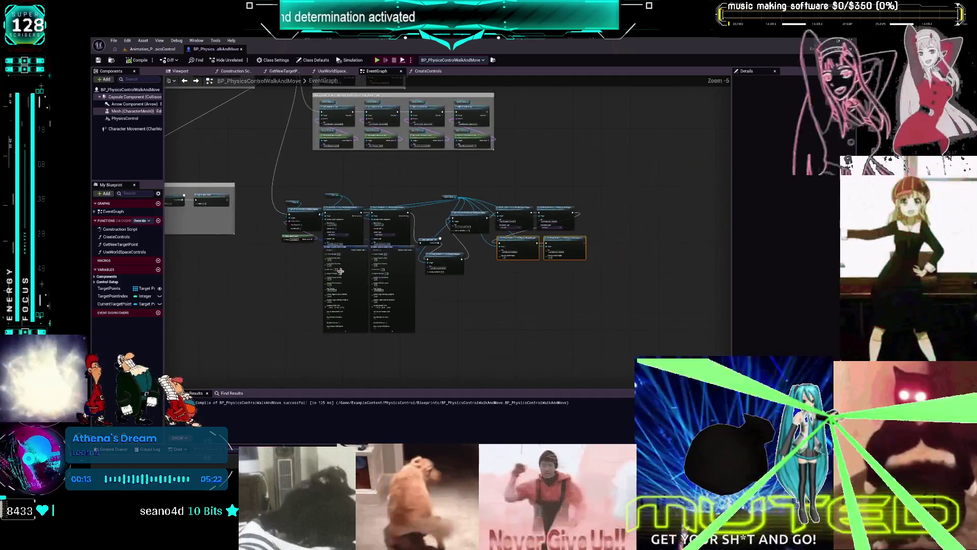
scroll(438, 208, "up", 6)
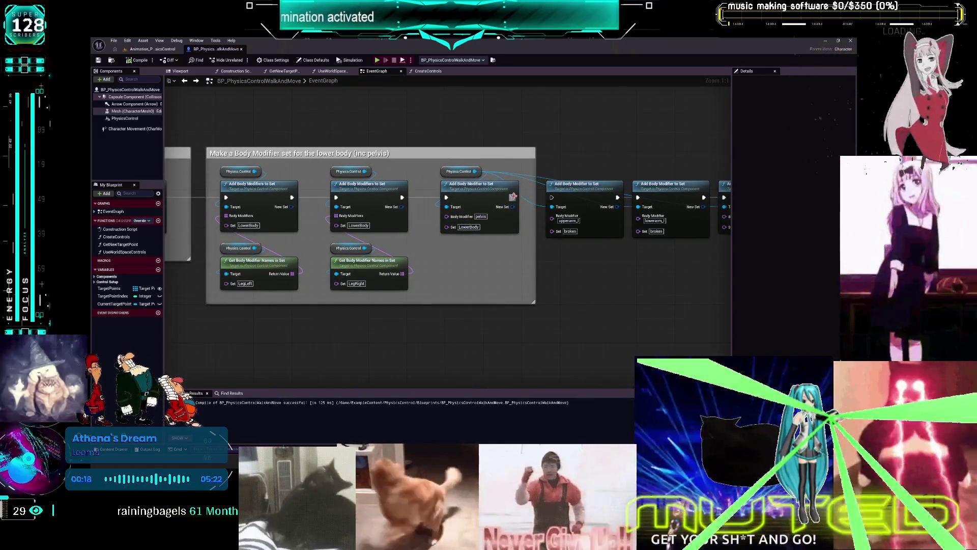
left_click_drag(614, 234, 494, 240)
scroll(495, 239, "down", 3)
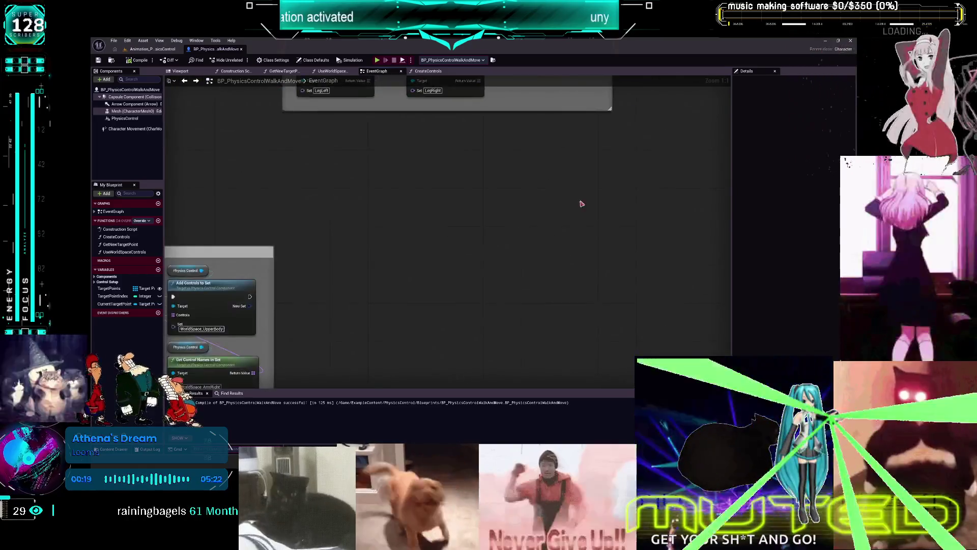
scroll(506, 272, "up", 3)
scroll(565, 225, "down", 3)
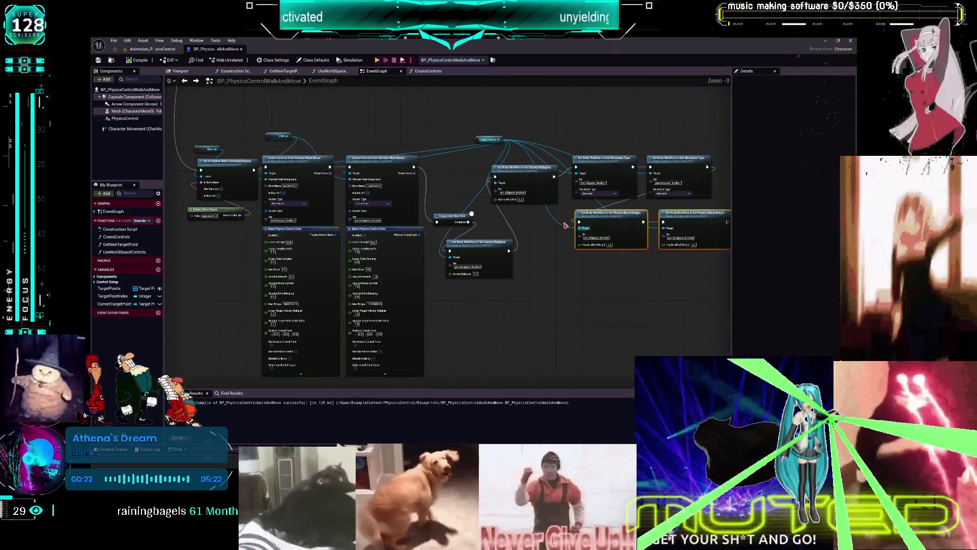
left_click_drag(524, 168, 484, 165)
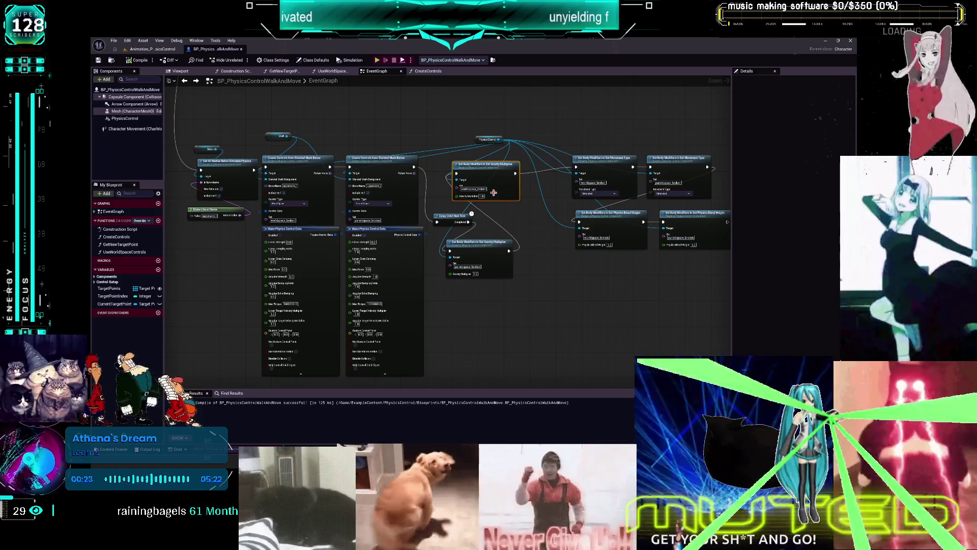
mouse_move(706, 273)
left_mouse_down()
mouse_move(645, 208)
mouse_move(610, 193)
mouse_move(586, 230)
left_mouse_up()
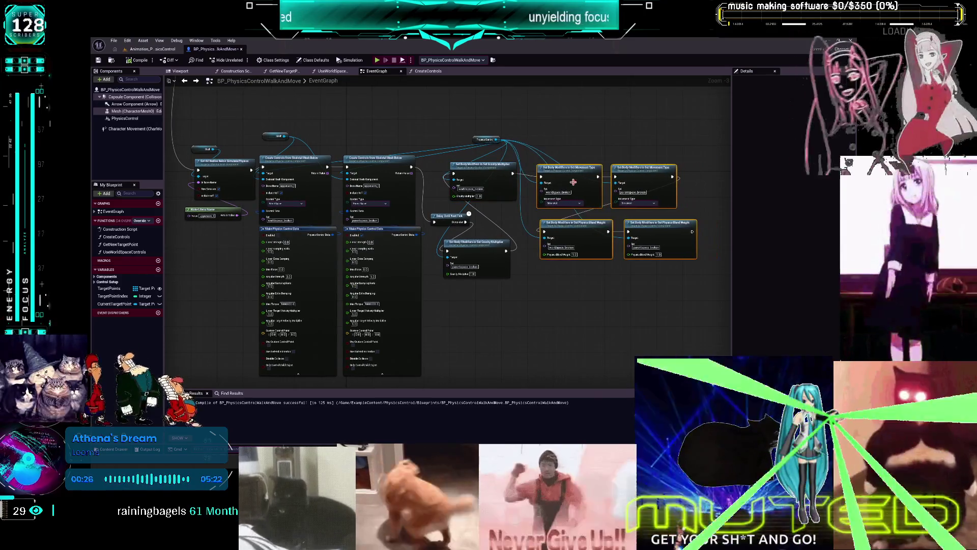
Set the control data's Angular Strength to 3.0 and start editing the left Max Torque.
key("super+shift+s")
mouse_move(719, 105)
left_mouse_down()
mouse_move(625, 195)
mouse_move(194, 366)
mouse_move(187, 379)
mouse_move(204, 378)
left_mouse_up()
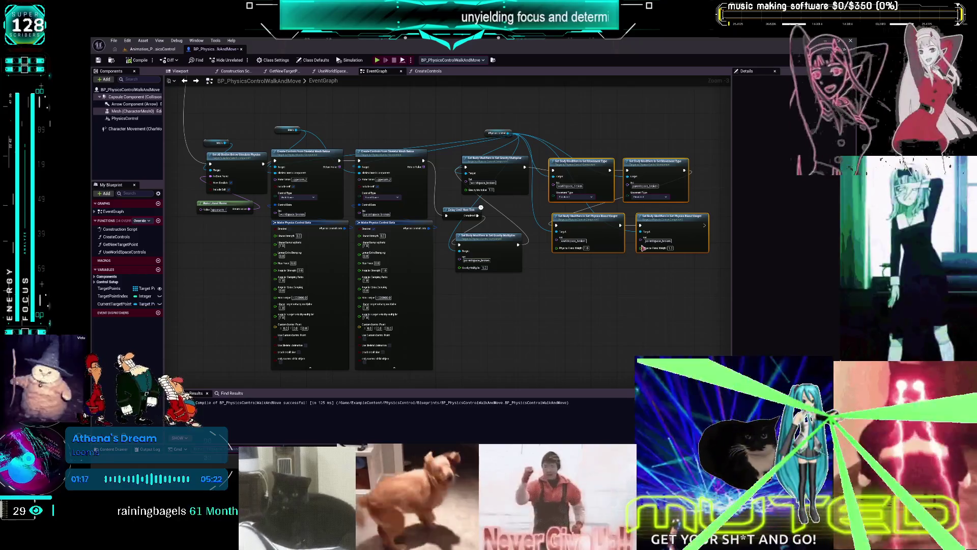
scroll(356, 260, "up", 3)
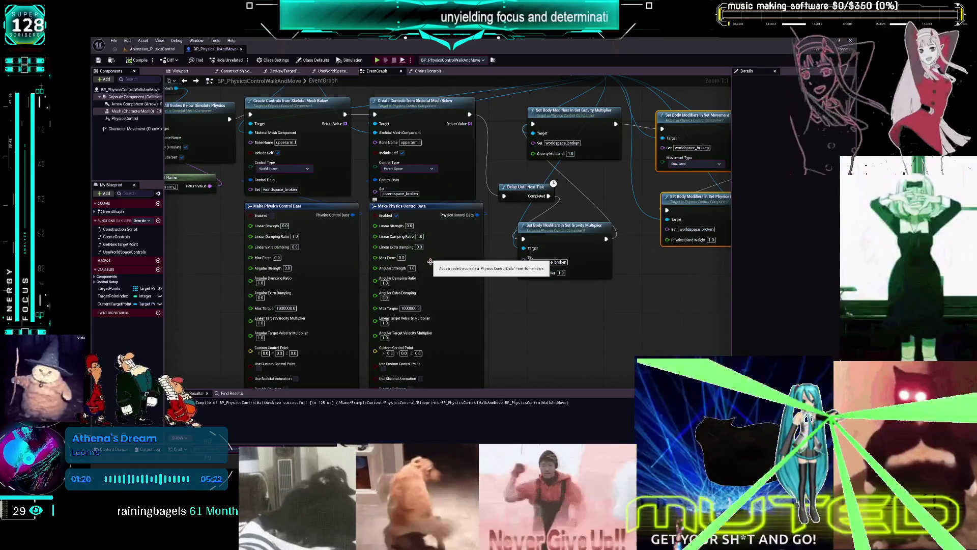
left_click_drag(288, 268, 307, 262)
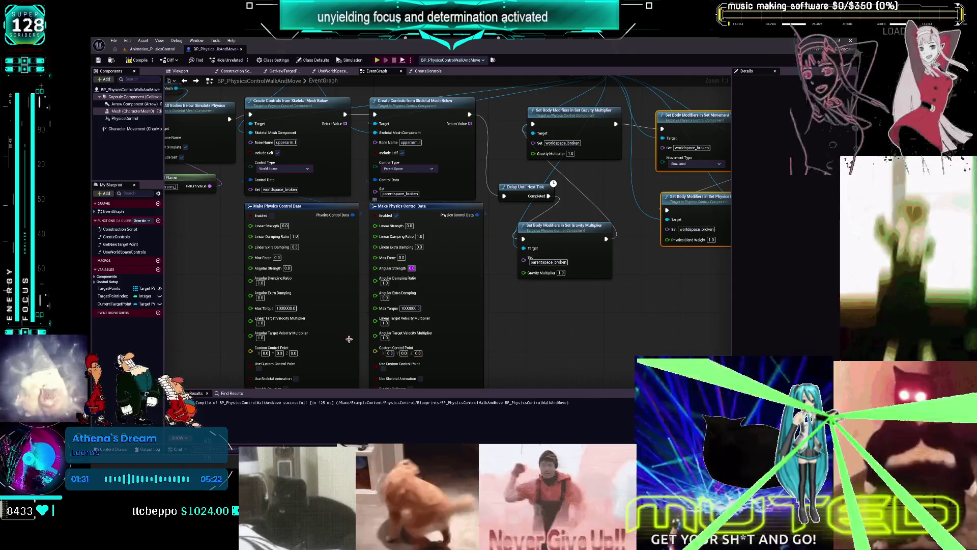
left_click(286, 307)
Set Max Torque to 0.0 on both Make Physics Control Data nodes.
type("0.0")
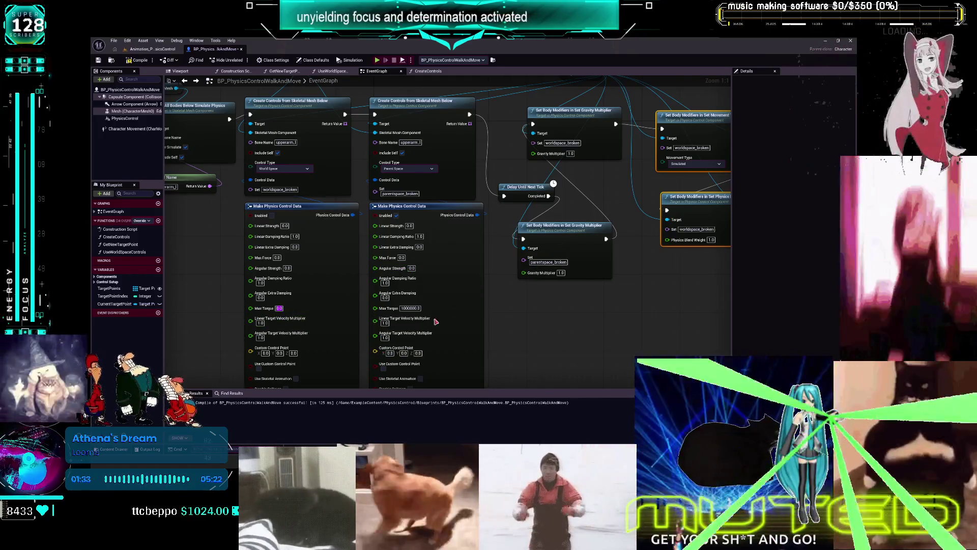
left_click(425, 309)
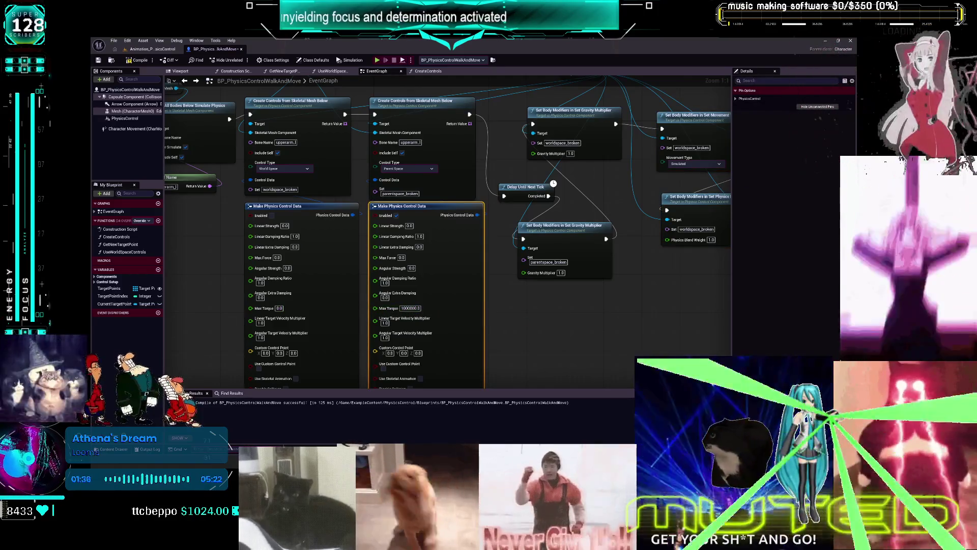
left_click(410, 307)
type("0.0")
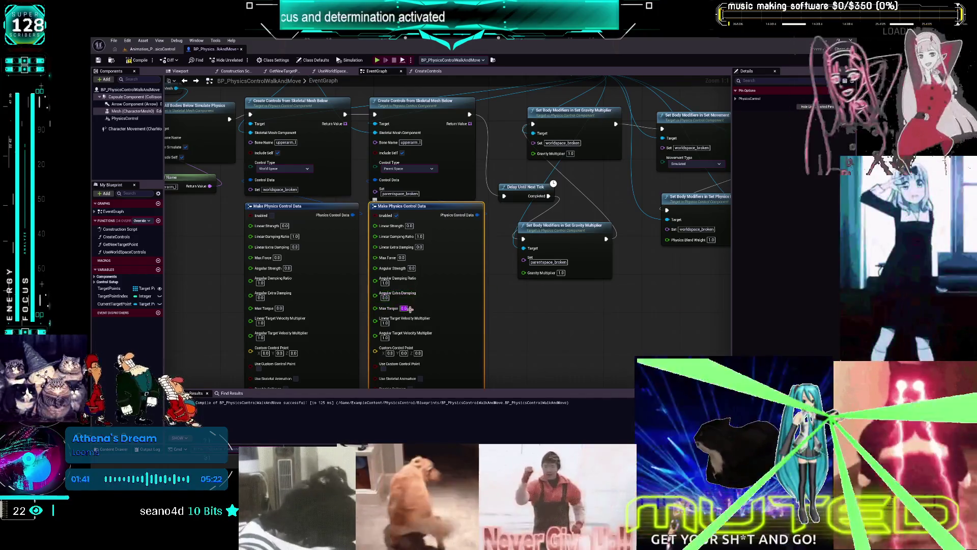
Set the left Angular Damping Ratio to 0.01 and both Linear Damping Ratios to 5.0.
left_click(385, 283)
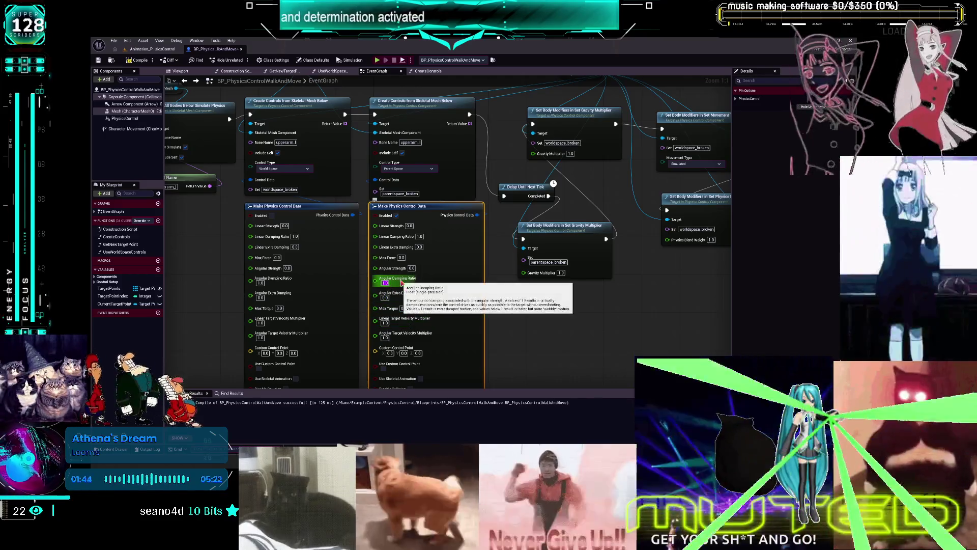
key("BackSpace")
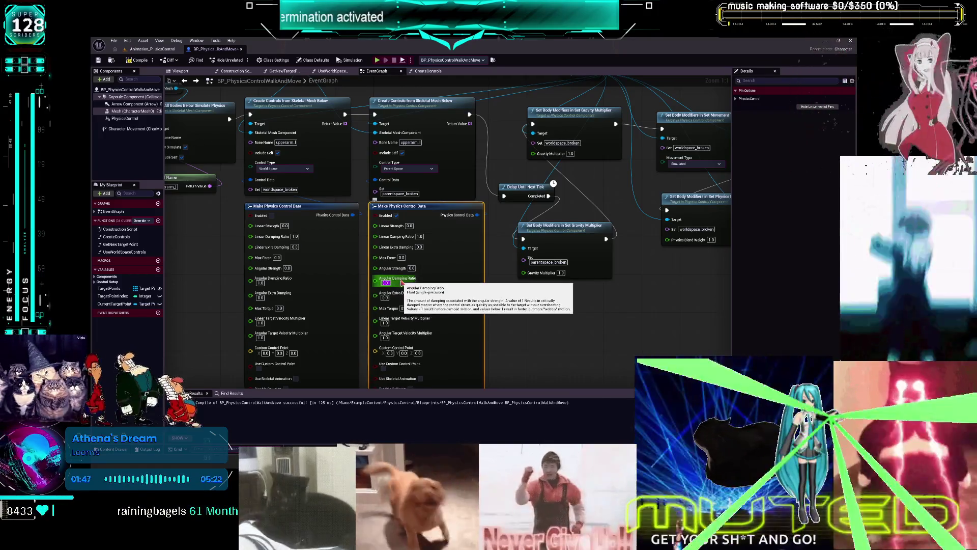
left_click(260, 282)
type("0.01")
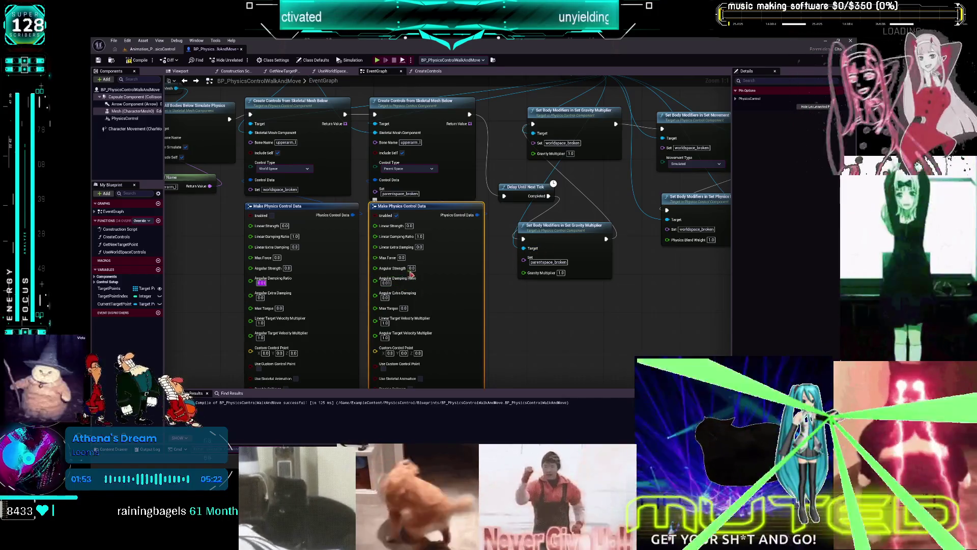
left_click(420, 235)
type("5")
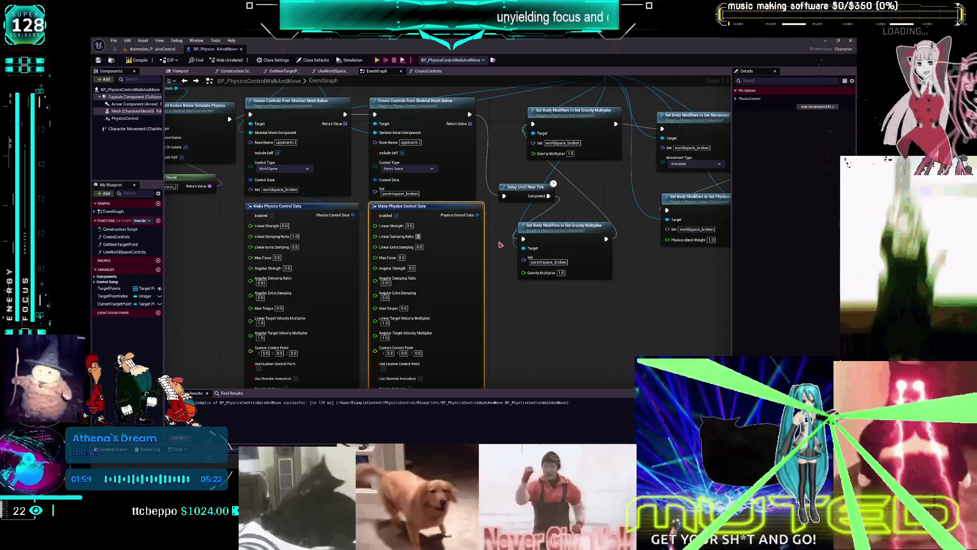
key("Return")
left_click(295, 236)
type("5.0")
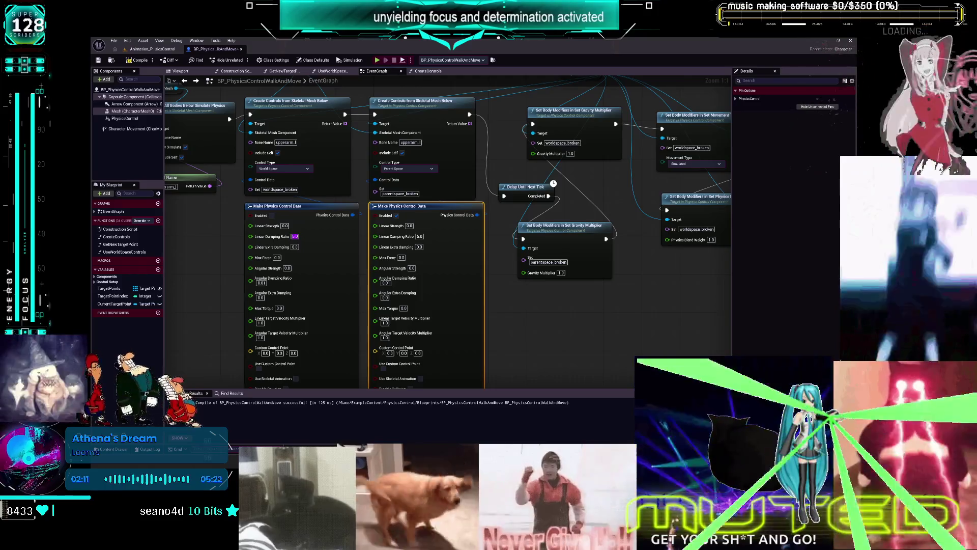
left_click_drag(624, 289, 506, 305)
left_click_drag(583, 283, 418, 303)
left_click_drag(332, 245, 488, 235)
left_click_drag(333, 235, 487, 235)
left_click_drag(169, 229, 399, 228)
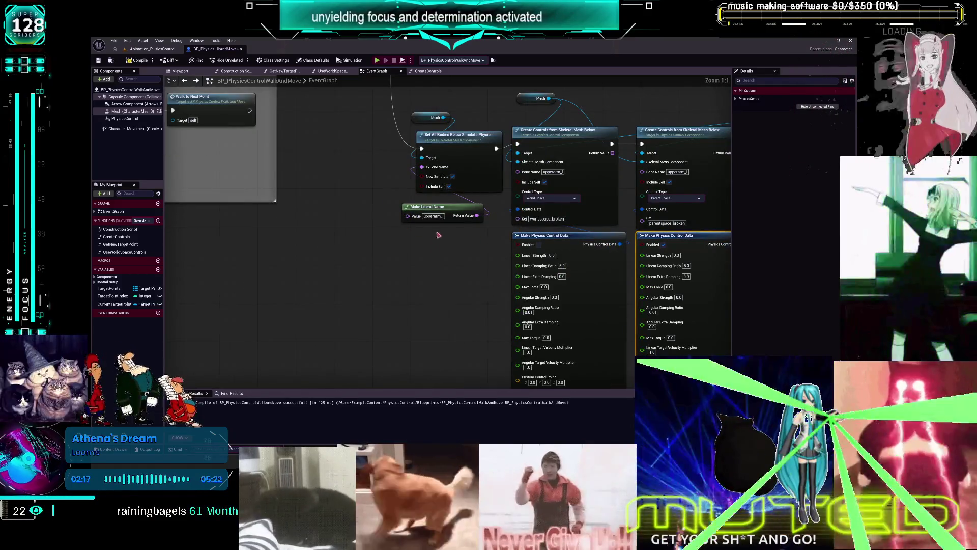
Open SKM_Manny from the Mesh (CharacterMesh0) component's Skeletal Mesh Asset, then return to BP_Physics.
left_click(130, 111)
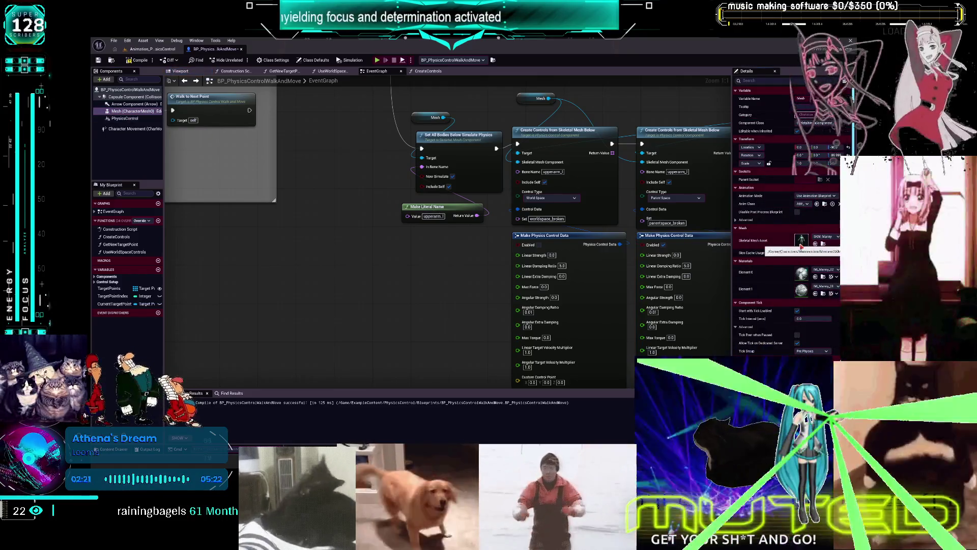
double_click(802, 244)
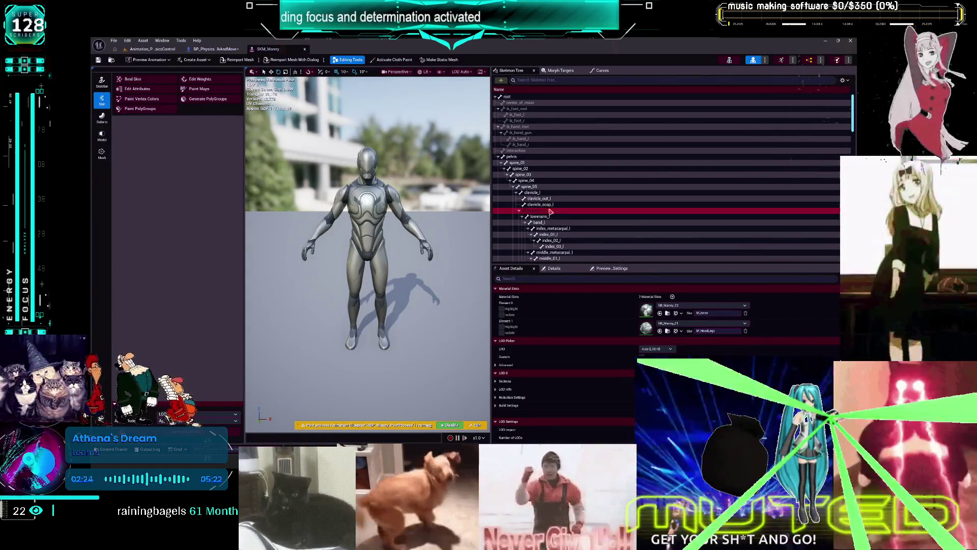
left_click(214, 49)
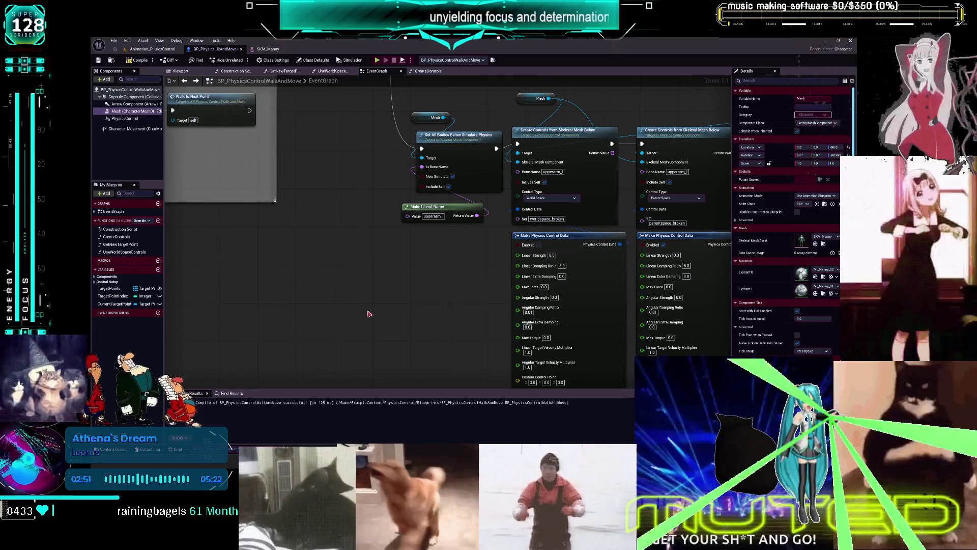
Add Set All Bodies Below Simulate Physics under Make Literal Name, New Simulate ticked, bone name wired in.
right_click(378, 303)
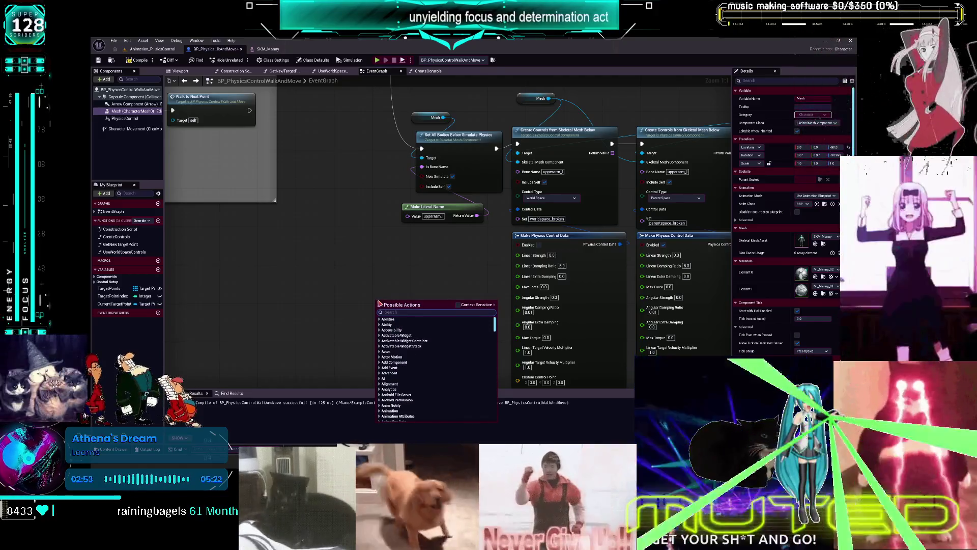
type("set all bodies")
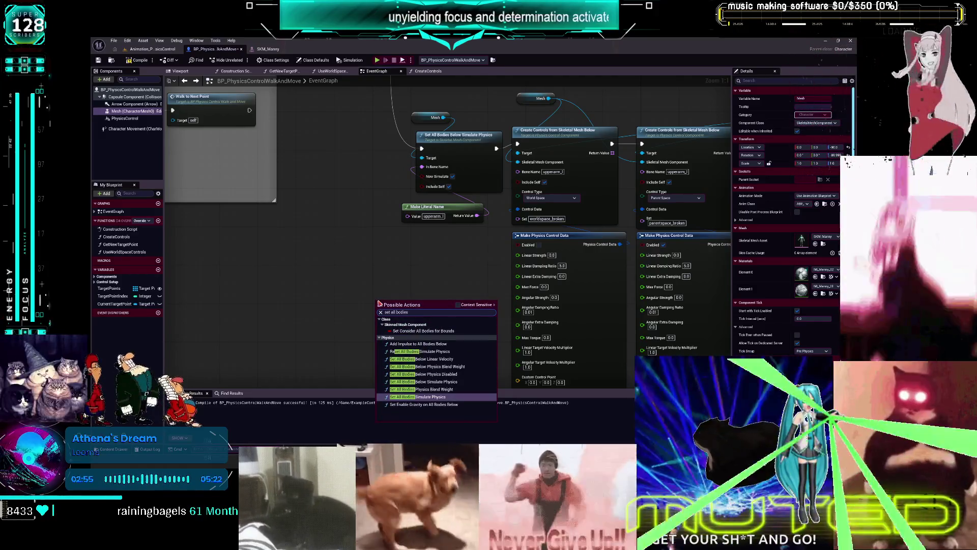
type(" bne")
key("BackSpace")
key("BackSpace")
type("elow simulat")
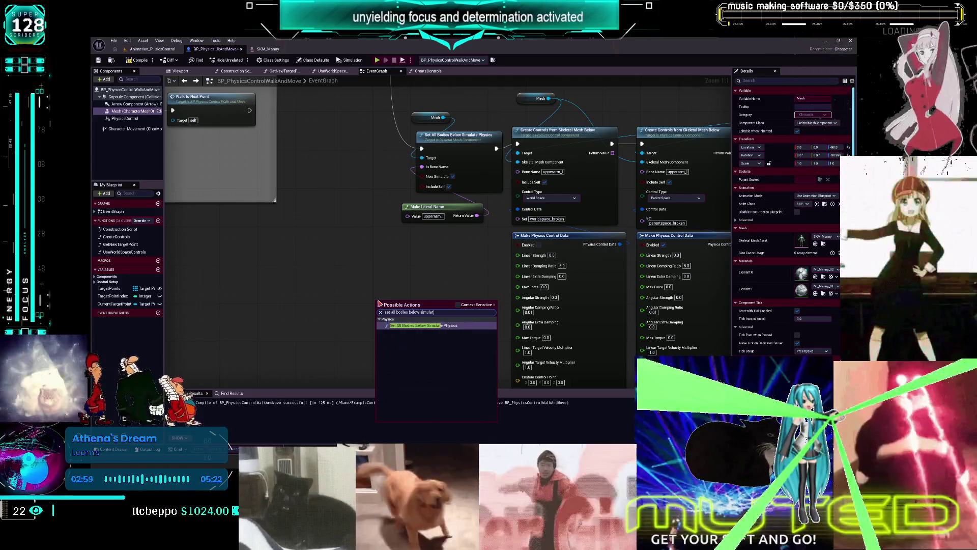
key("Return")
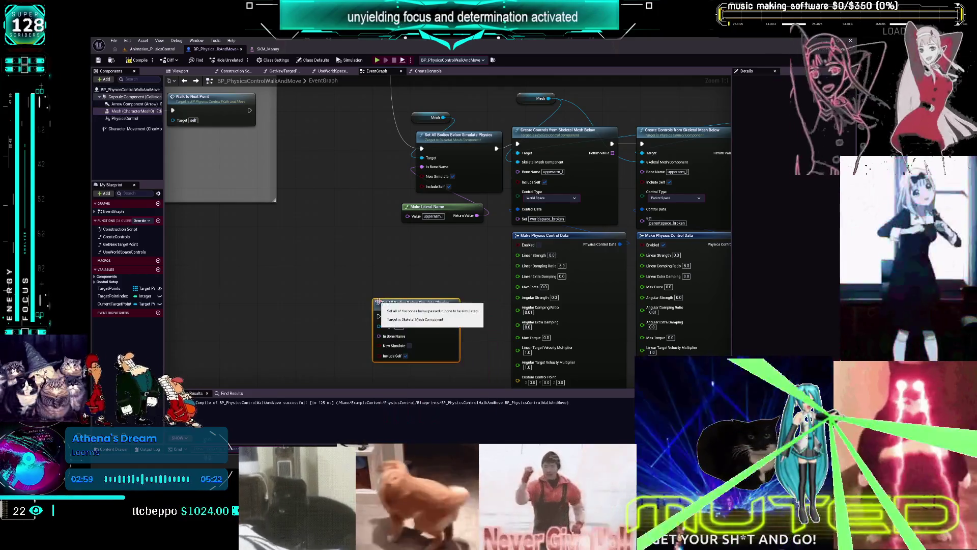
mouse_move(425, 342)
left_mouse_down()
mouse_move(451, 176)
mouse_move(467, 187)
mouse_move(465, 270)
left_mouse_up()
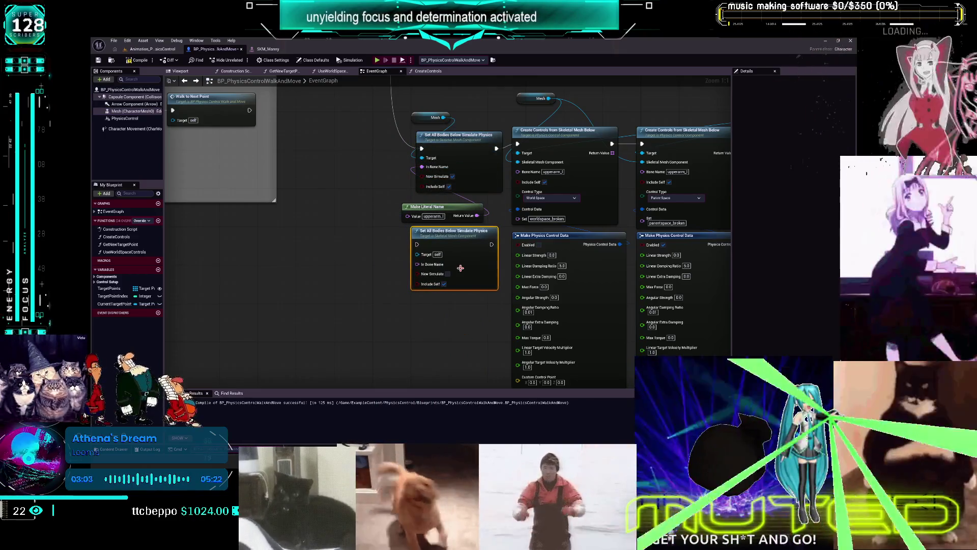
left_click(448, 273)
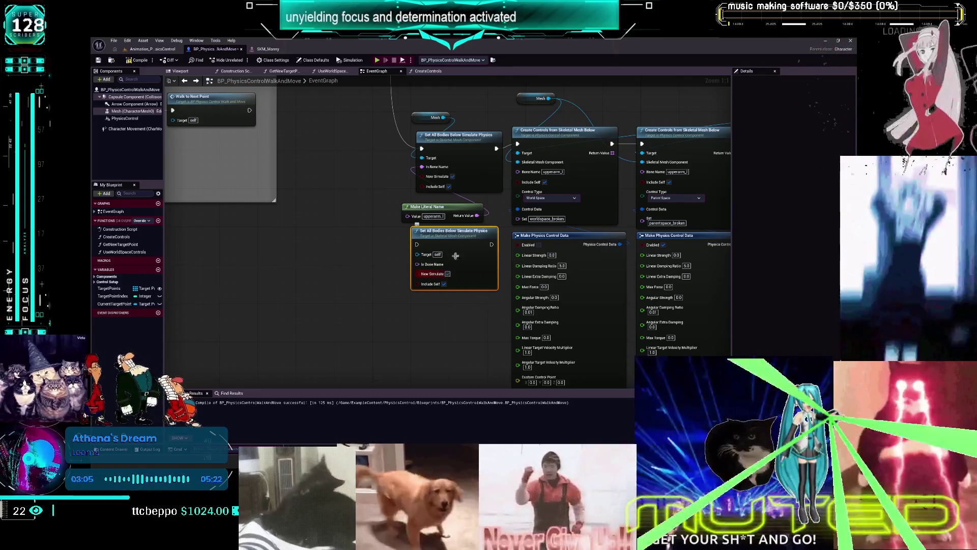
mouse_move(477, 216)
left_mouse_down()
mouse_move(419, 256)
mouse_move(430, 199)
mouse_move(417, 178)
left_mouse_up()
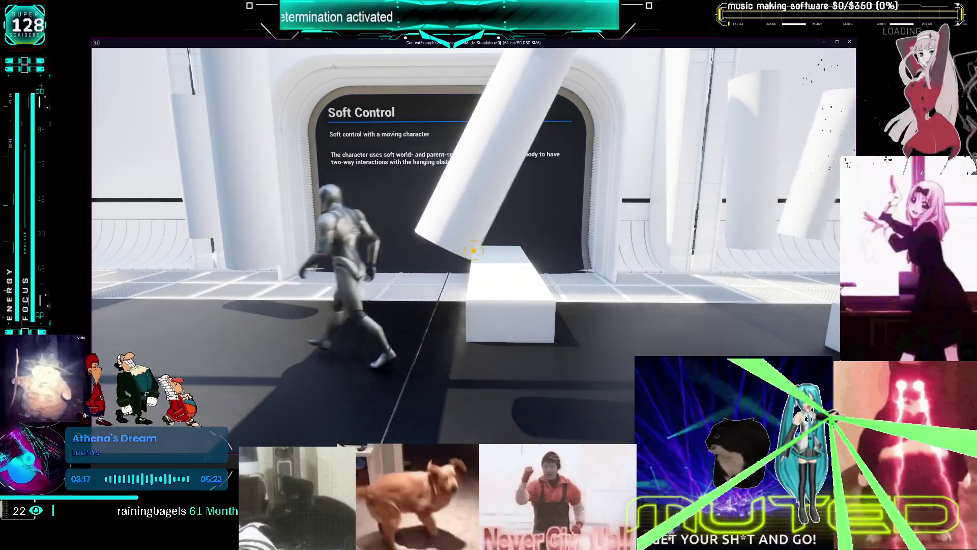
Stop the play-test, recompile the blueprint, and exit the follow-up play-test.
key("Escape")
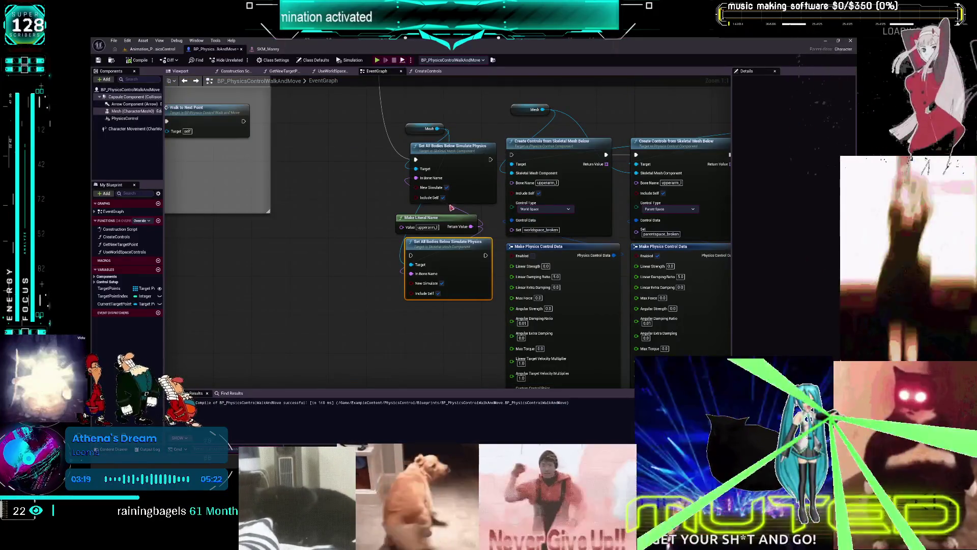
scroll(449, 209, "down", 3)
scroll(417, 285, "up", 2)
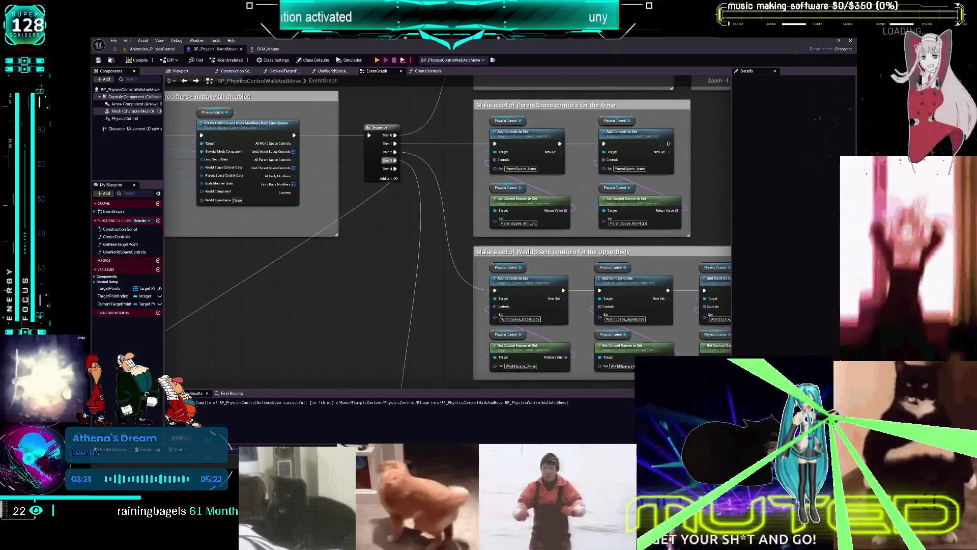
mouse_move(195, 295)
left_mouse_down()
mouse_move(478, 229)
mouse_move(480, 270)
mouse_move(475, 227)
mouse_move(529, 75)
mouse_move(626, 273)
mouse_move(460, 199)
mouse_move(456, 178)
mouse_move(467, 173)
left_mouse_up()
left_click_drag(564, 179, 517, 184)
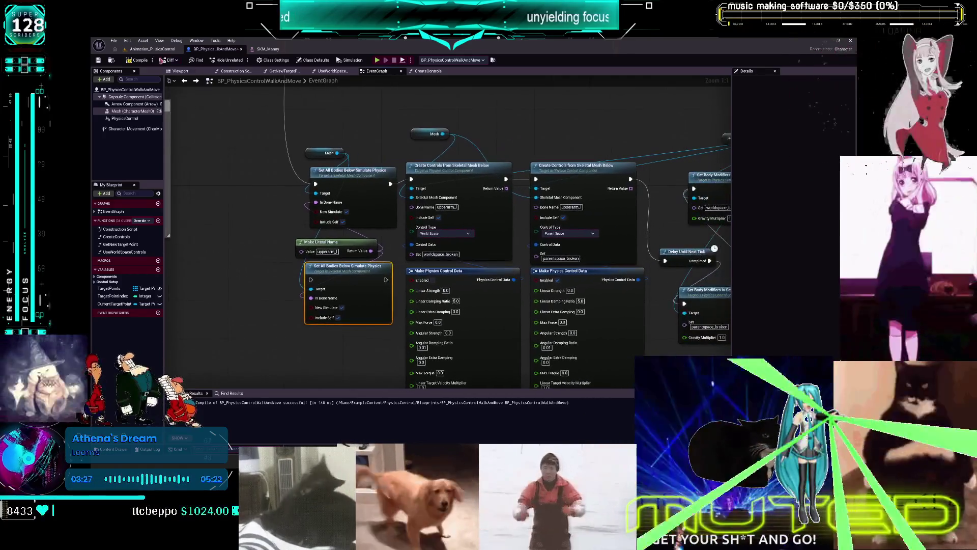
left_click(141, 61)
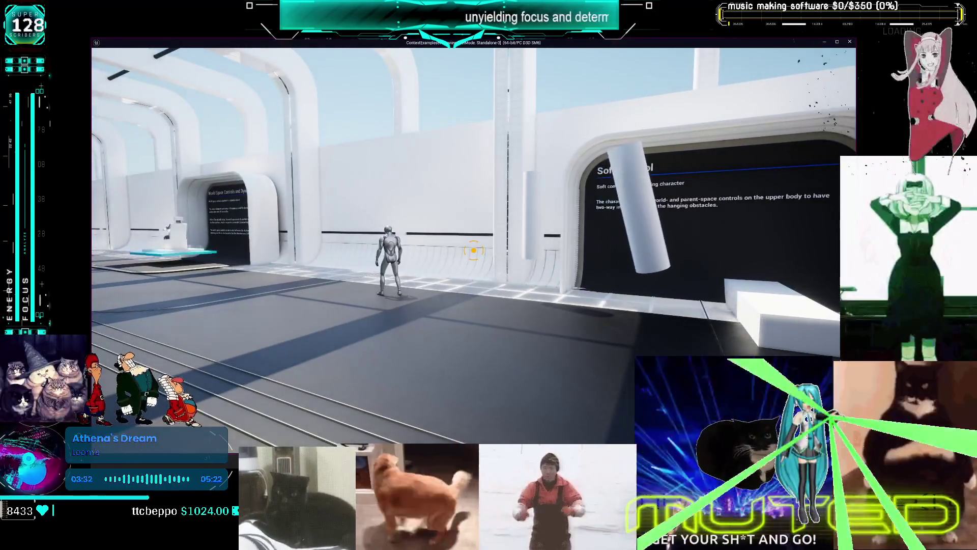
key("Escape")
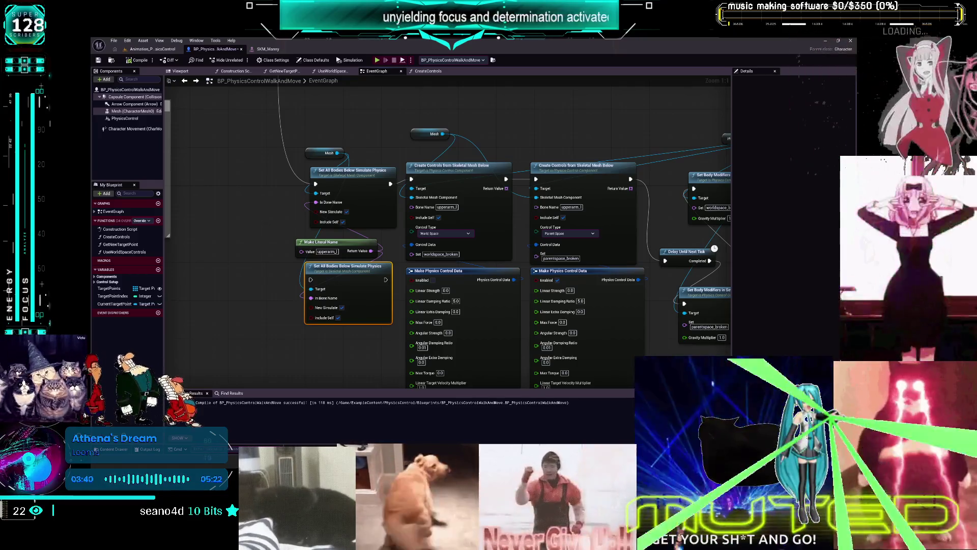
scroll(339, 287, "down", 3)
scroll(340, 287, "up", 3)
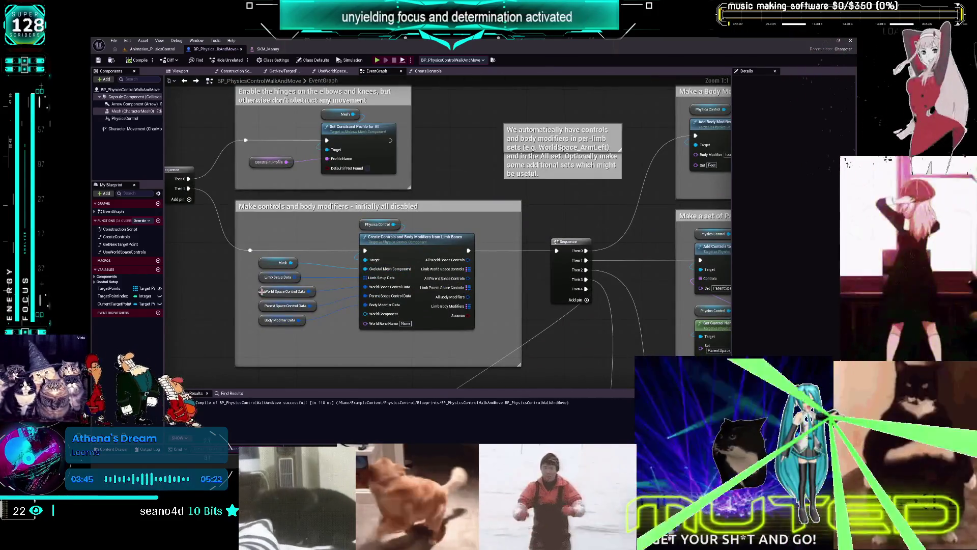
left_click(261, 291)
left_click_drag(488, 304, 426, 202)
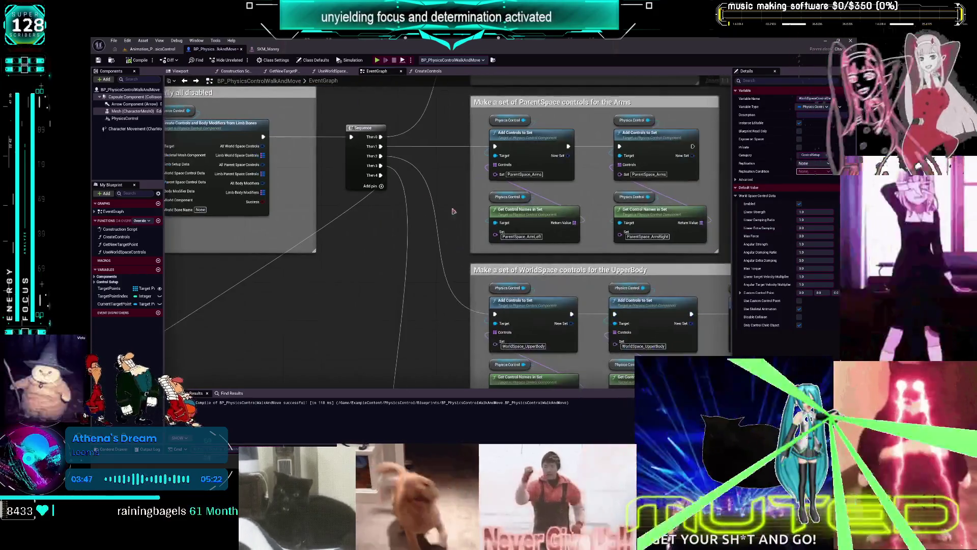
scroll(615, 257, "down", 5)
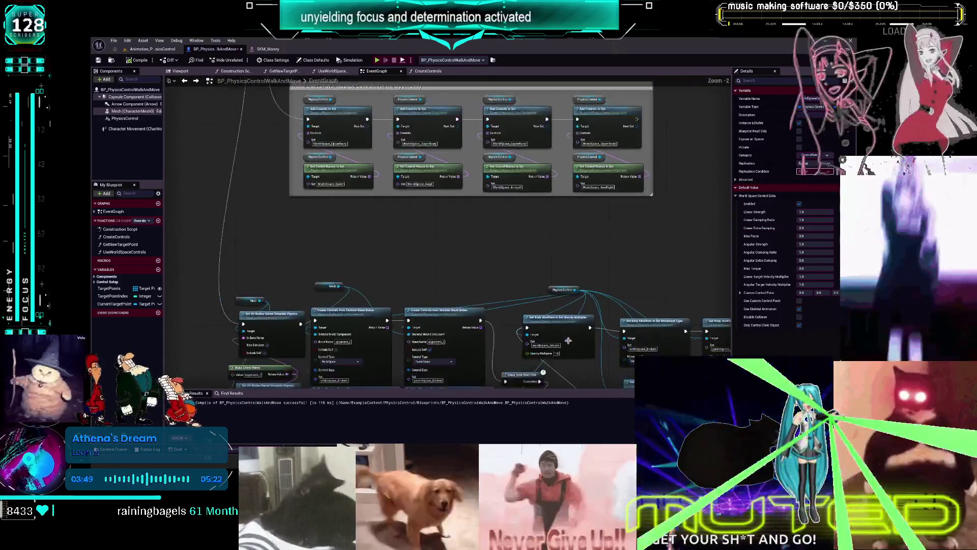
scroll(584, 167, "up", 5)
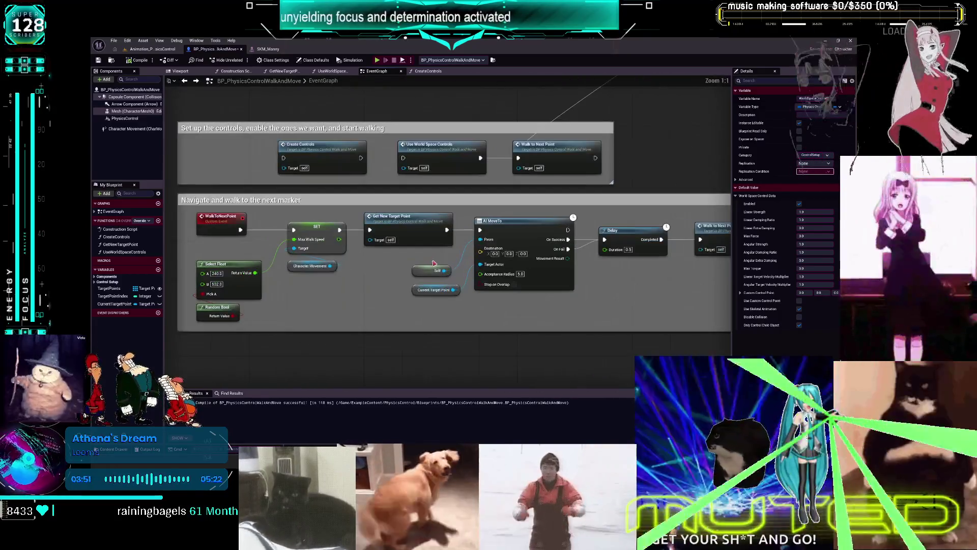
mouse_move(591, 299)
left_mouse_down()
mouse_move(399, 277)
mouse_move(726, 260)
mouse_move(550, 368)
left_mouse_up()
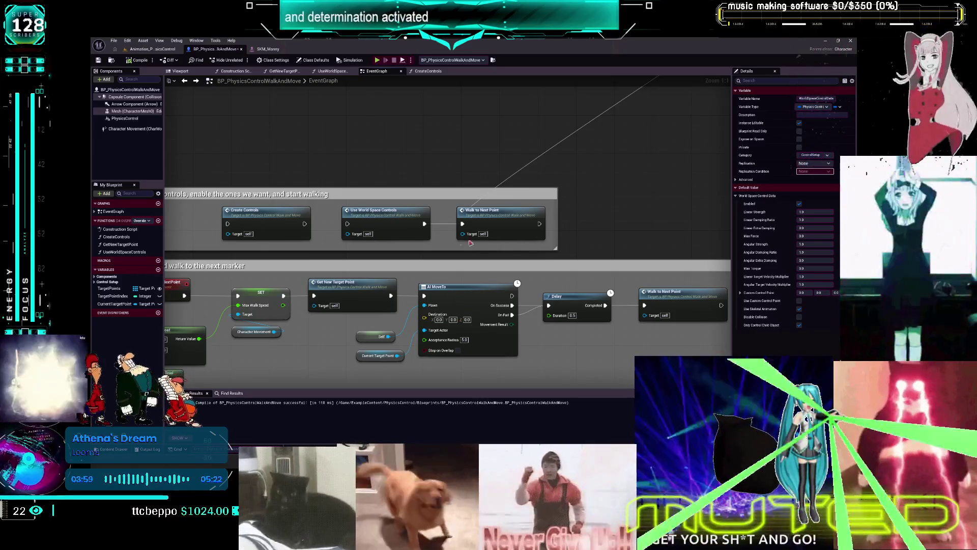
double_click(399, 220)
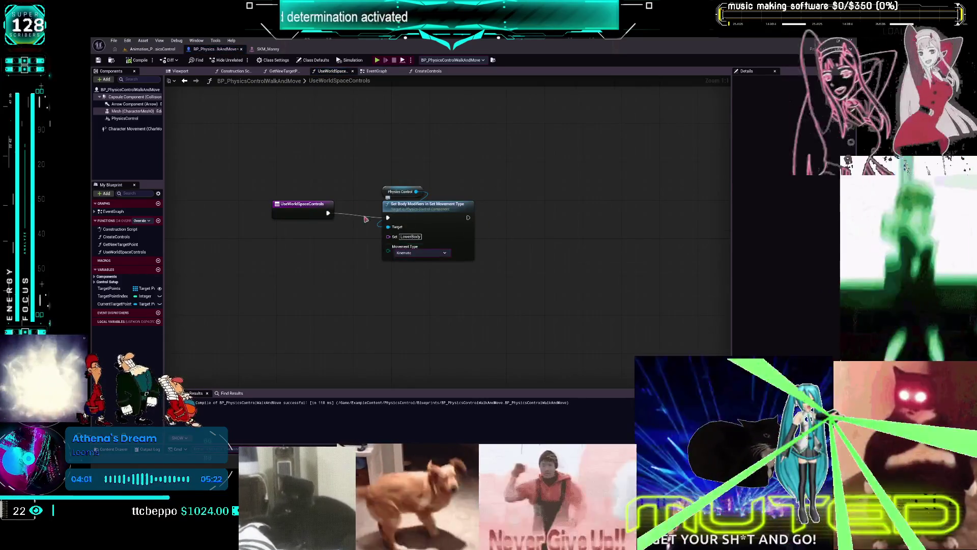
Wire the pelvis Add Body Modifier node into the lower-body execution chain.
left_click(185, 80)
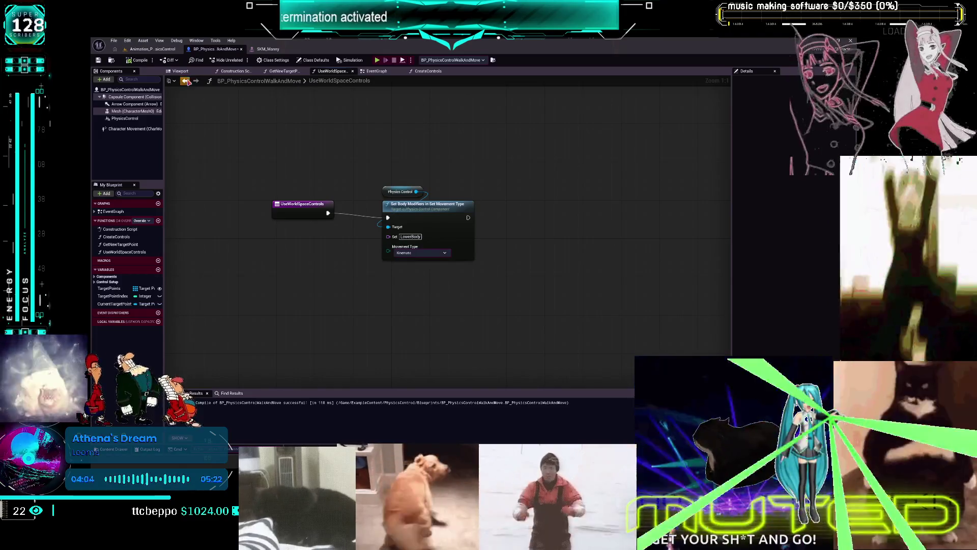
scroll(475, 140, "down", 4)
scroll(380, 294, "up", 4)
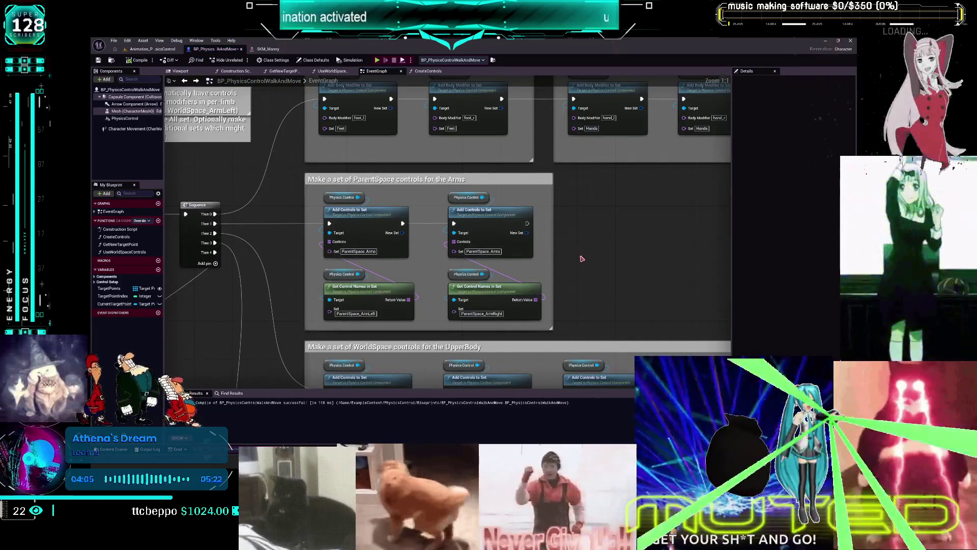
mouse_move(621, 203)
left_mouse_down()
mouse_move(584, 233)
mouse_move(383, 268)
left_mouse_up()
mouse_move(621, 303)
left_mouse_down()
mouse_move(487, 299)
mouse_move(465, 311)
mouse_move(326, 319)
left_mouse_up()
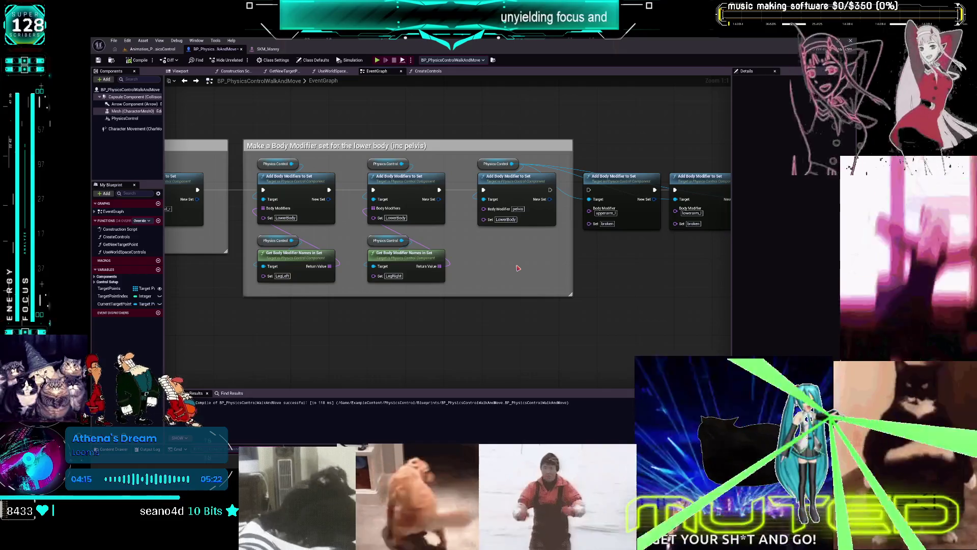
left_click_drag(634, 269, 435, 296)
left_click_drag(352, 219, 390, 218)
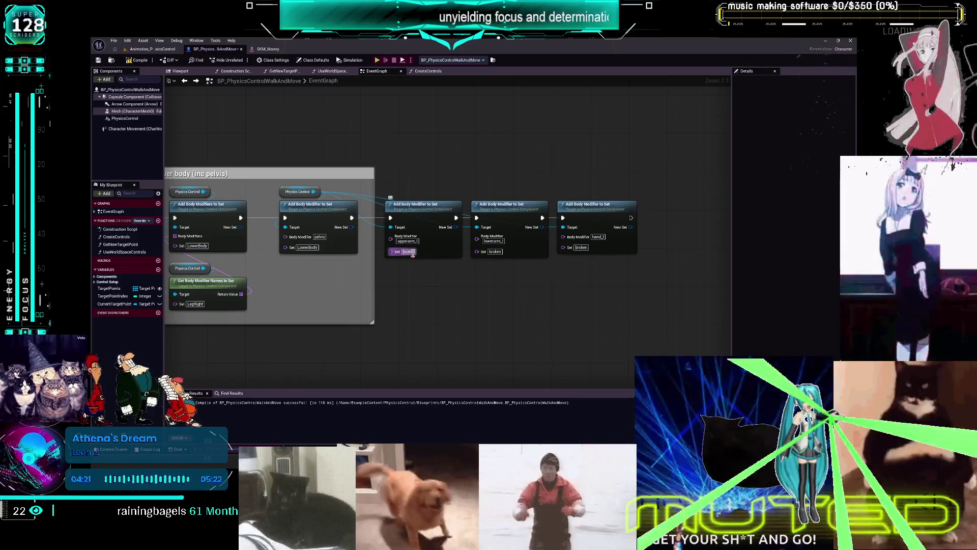
Rename both Create Controls nodes' sets to 'broken' and wire Set All Bodies into the parent-space one.
mouse_move(483, 282)
left_mouse_down()
mouse_move(441, 297)
mouse_move(517, 233)
mouse_move(472, 232)
left_mouse_up()
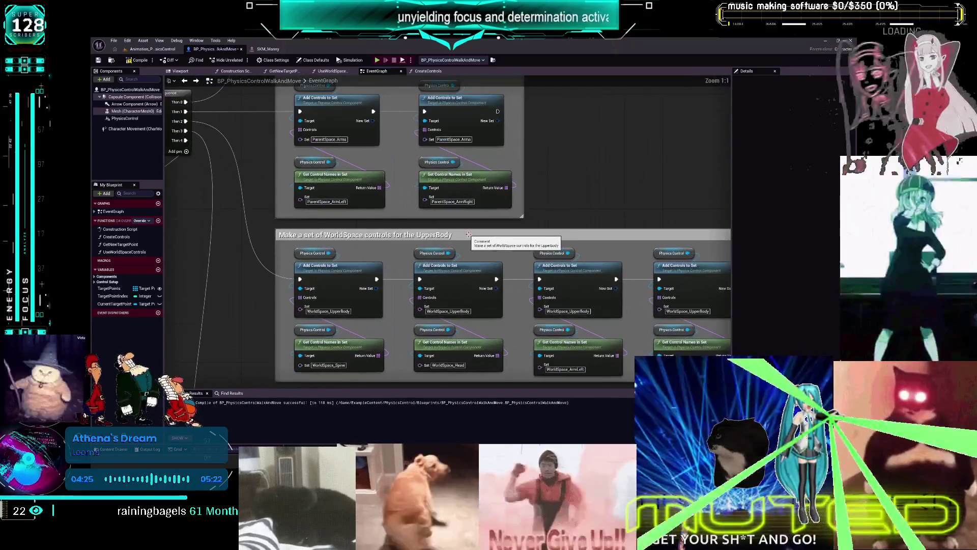
scroll(472, 233, "up", 2)
mouse_move(340, 228)
left_mouse_down()
mouse_move(327, 221)
mouse_move(360, 258)
mouse_move(459, 284)
mouse_move(466, 136)
left_mouse_up()
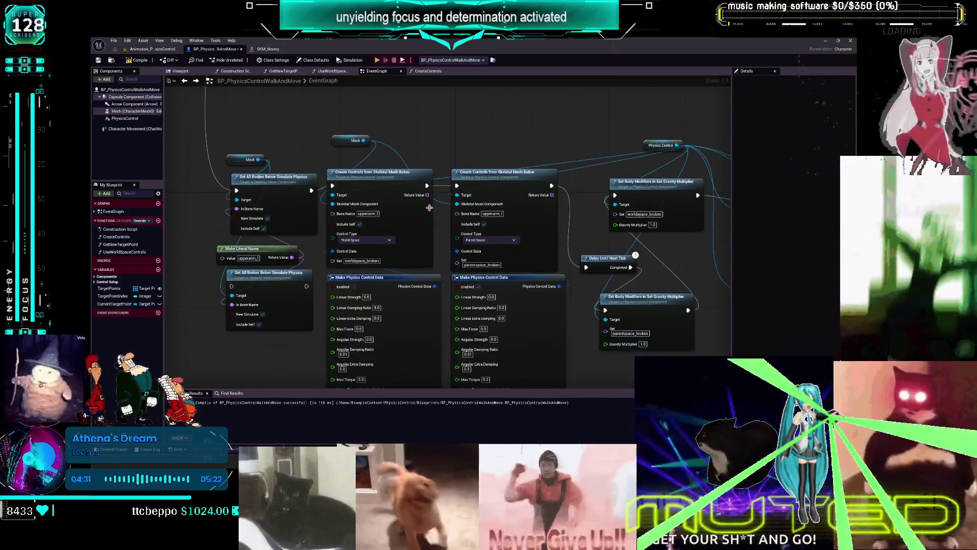
left_click(361, 260)
type("broken")
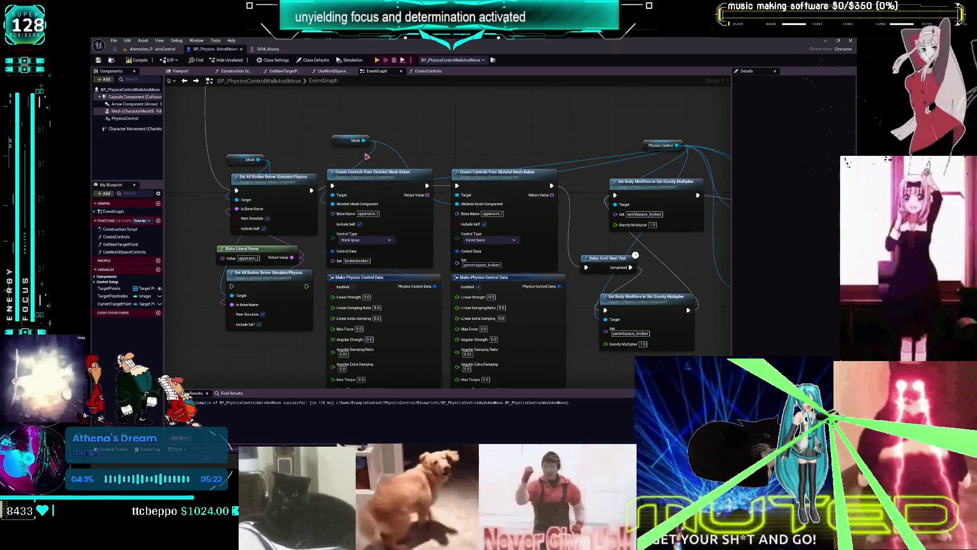
mouse_move(386, 176)
left_mouse_down()
mouse_move(419, 128)
mouse_move(420, 254)
mouse_move(386, 347)
left_mouse_up()
left_click_drag(312, 185, 458, 180)
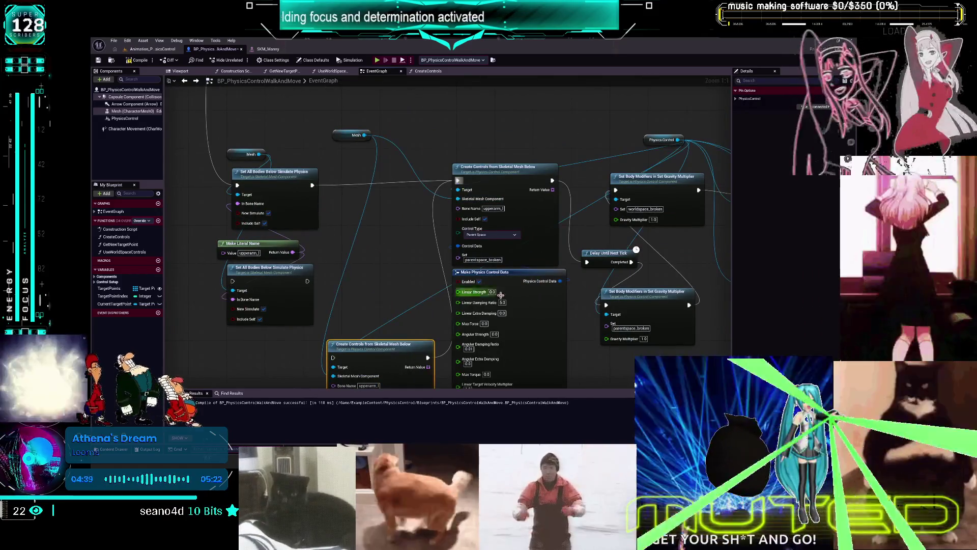
left_click(483, 260)
type("broken")
left_click(604, 138)
Set the gravity multiplier nodes' set to broken and wire movement type toward Blend Weight.
left_click_drag(598, 270, 541, 132)
mouse_move(544, 188)
left_mouse_down()
mouse_move(480, 230)
mouse_move(478, 325)
mouse_move(453, 299)
left_mouse_up()
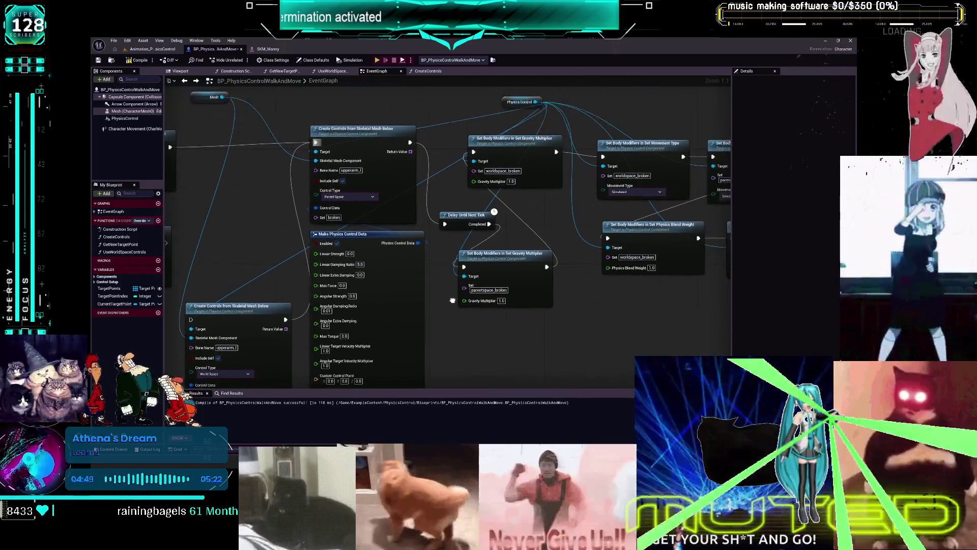
left_click(489, 289)
left_click(491, 303)
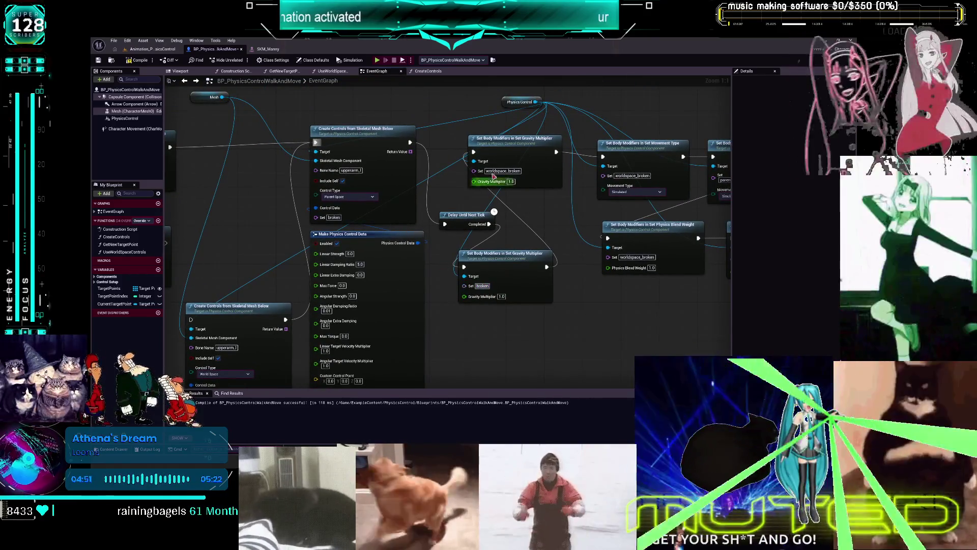
left_click(502, 171)
left_click_drag(571, 205, 448, 217)
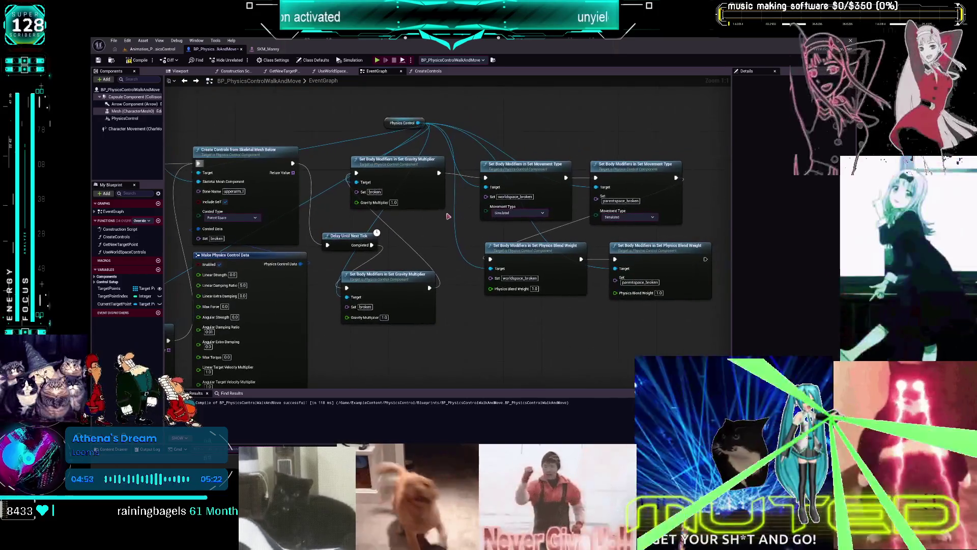
left_click(527, 196)
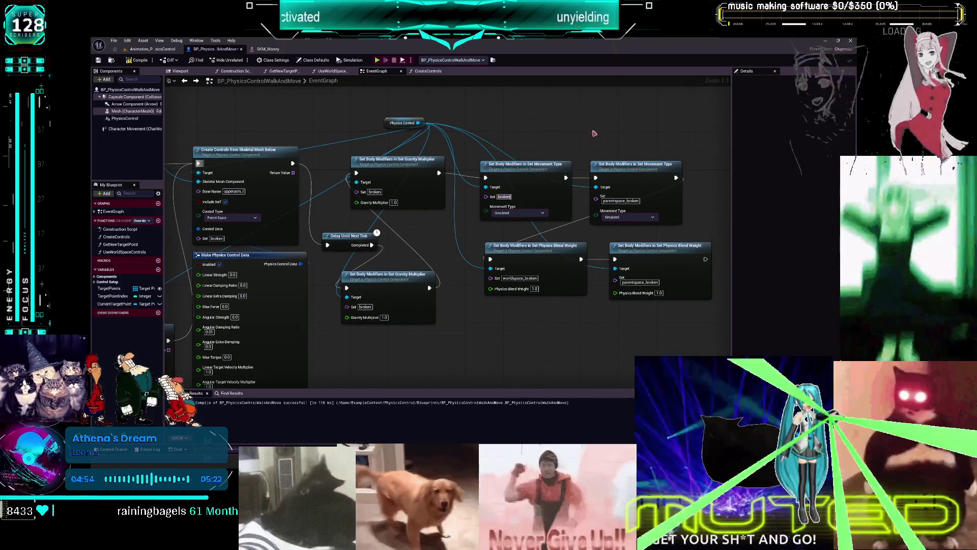
mouse_move(566, 178)
left_mouse_down()
mouse_move(506, 252)
mouse_move(529, 233)
mouse_move(491, 261)
left_mouse_up()
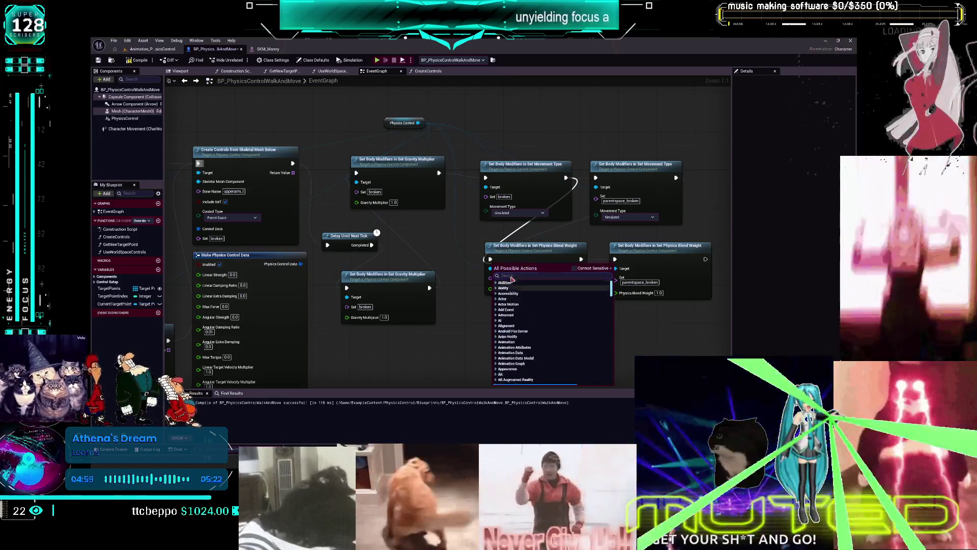
key("Escape")
key("Escape")
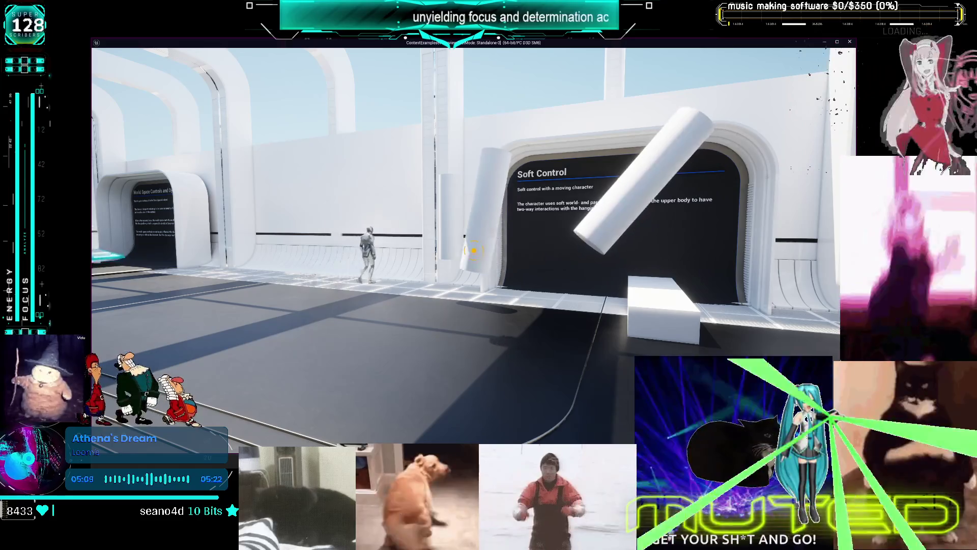
key("Escape")
left_click(393, 203)
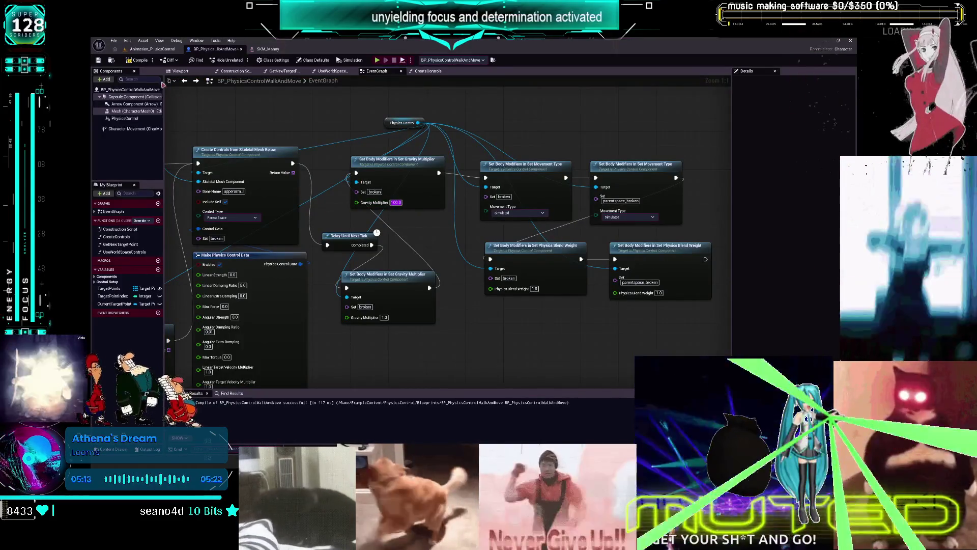
left_click(377, 60)
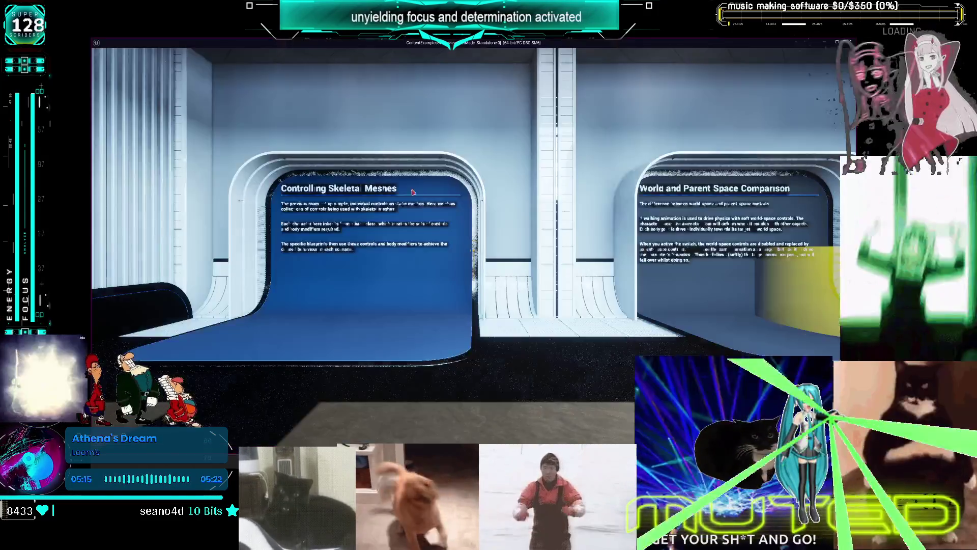
key("w")
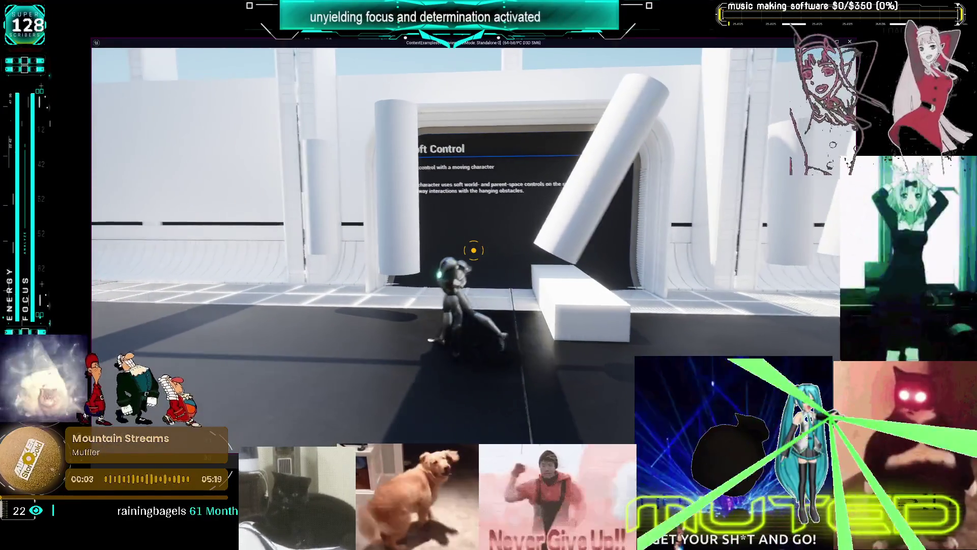
key("Escape")
left_click(395, 202)
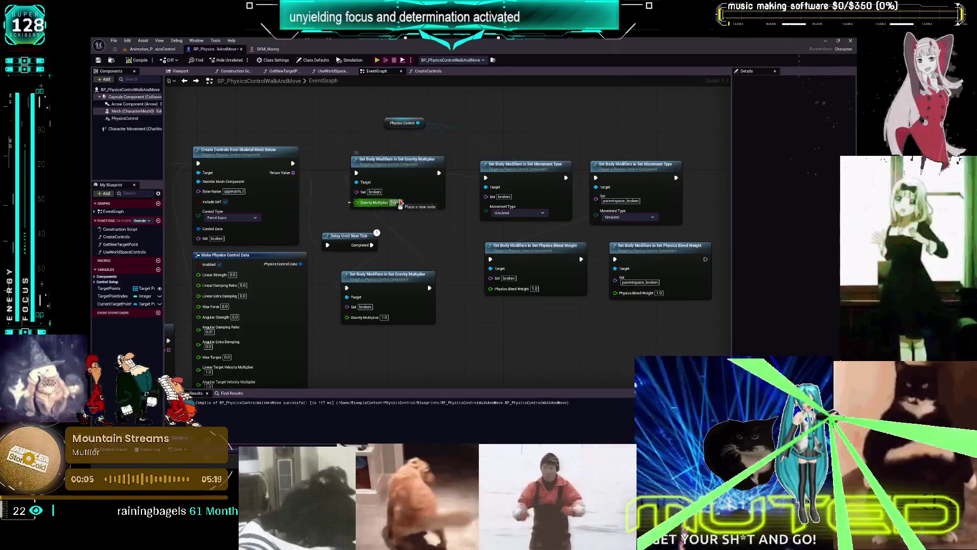
Set the first Gravity Multiplier to 3, then play the level and walk the character forward.
type("3")
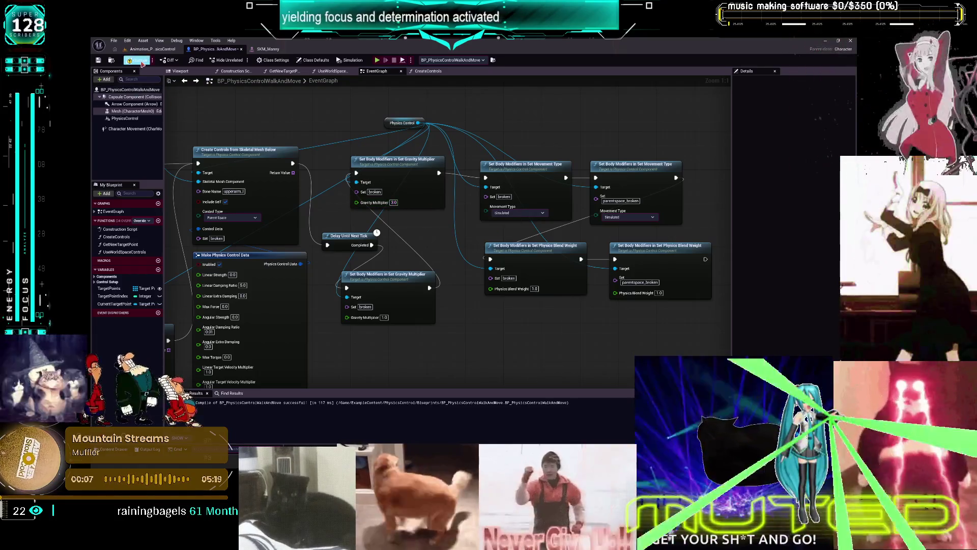
left_click(383, 59)
key("w")
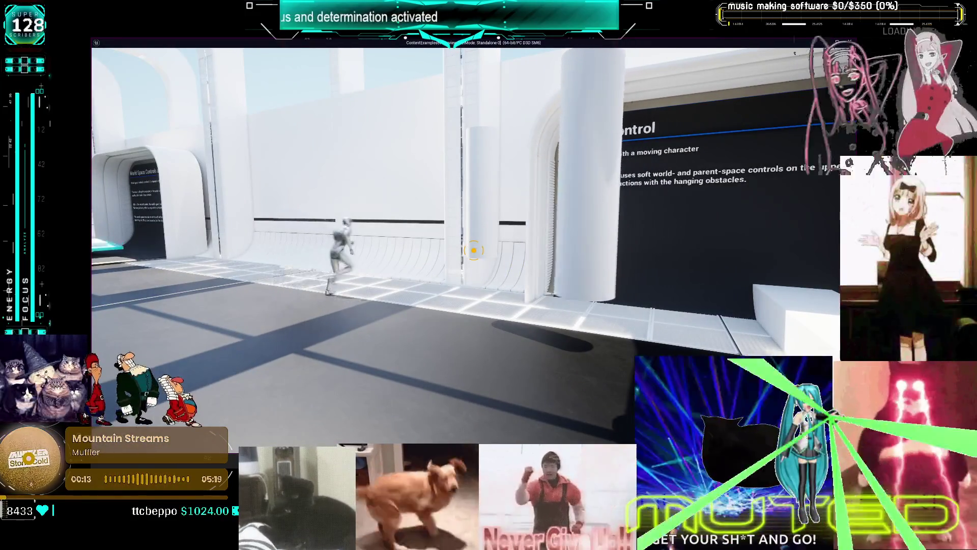
End the play session and pan to the world-space Create Controls nodes.
key("Escape")
mouse_move(239, 253)
left_mouse_down()
mouse_move(260, 233)
mouse_move(426, 182)
left_mouse_up()
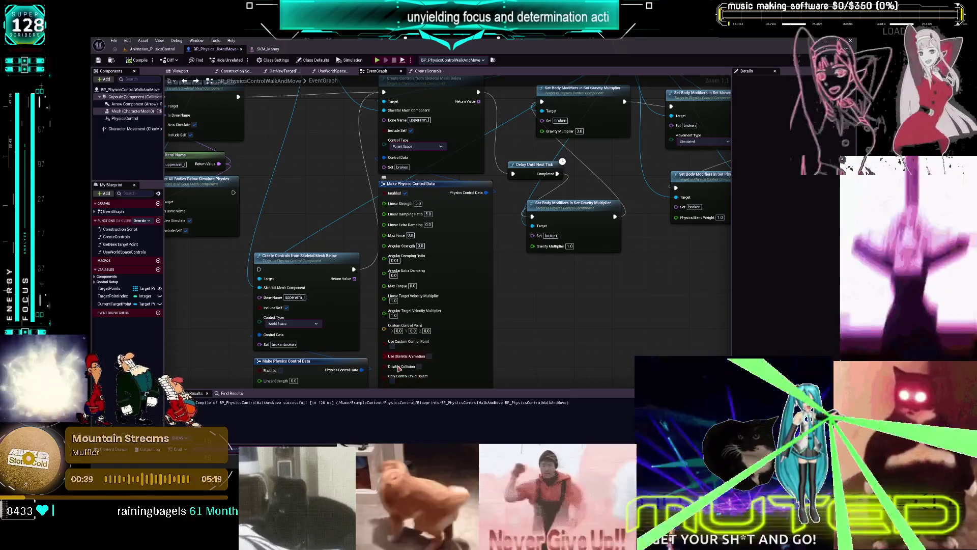
Toggle Only Control Child Object on the world-space Make Physics Control Data node.
left_click(392, 377)
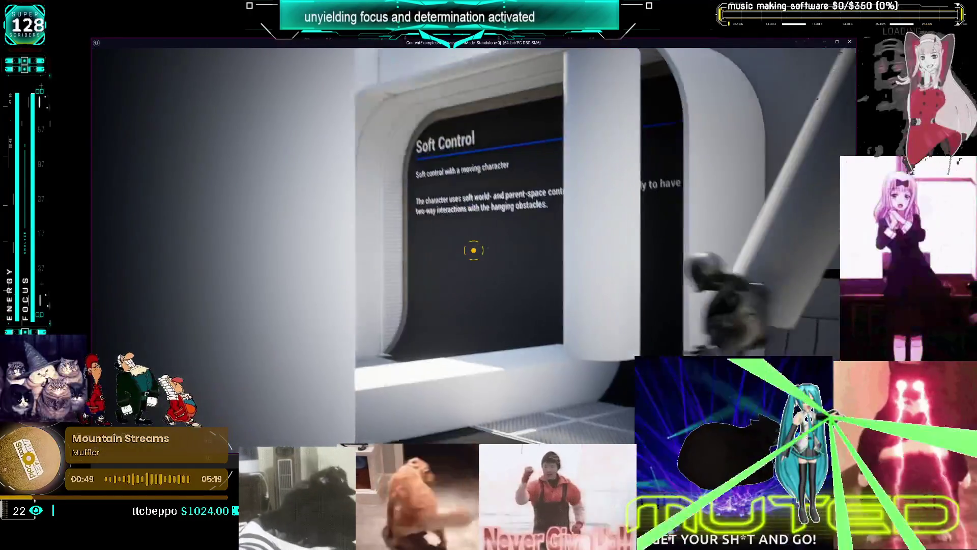
Walk the character down the corridor and back toward the Soft Control panel with WASD.
key("w")
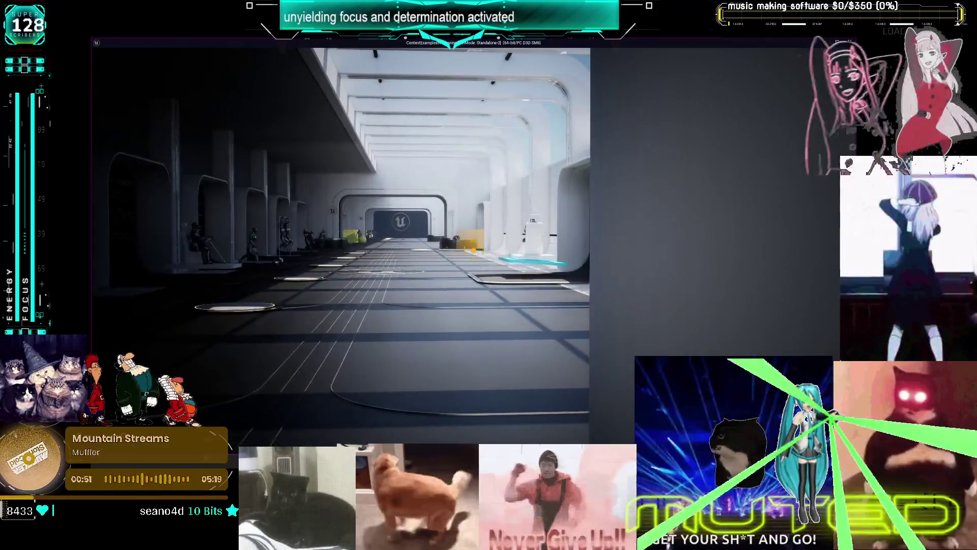
key("a")
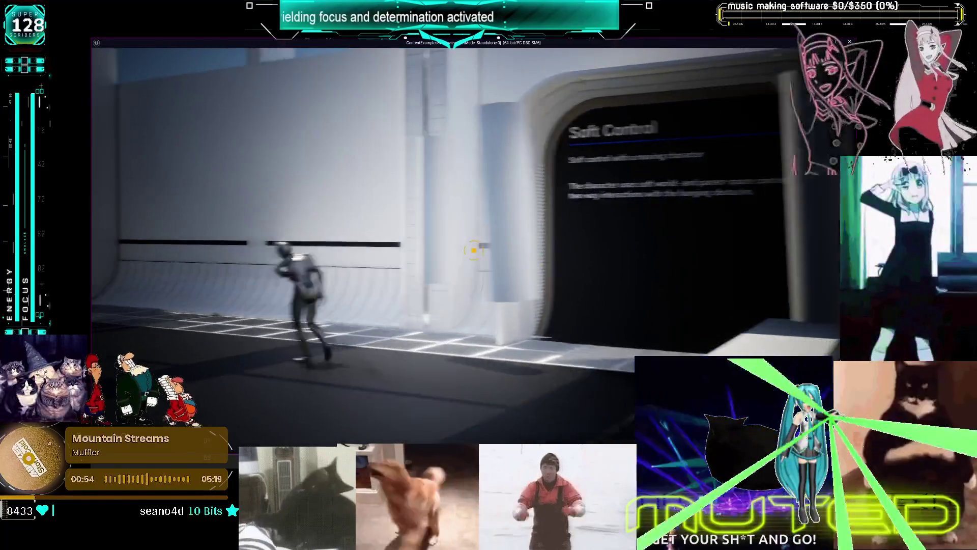
key("w")
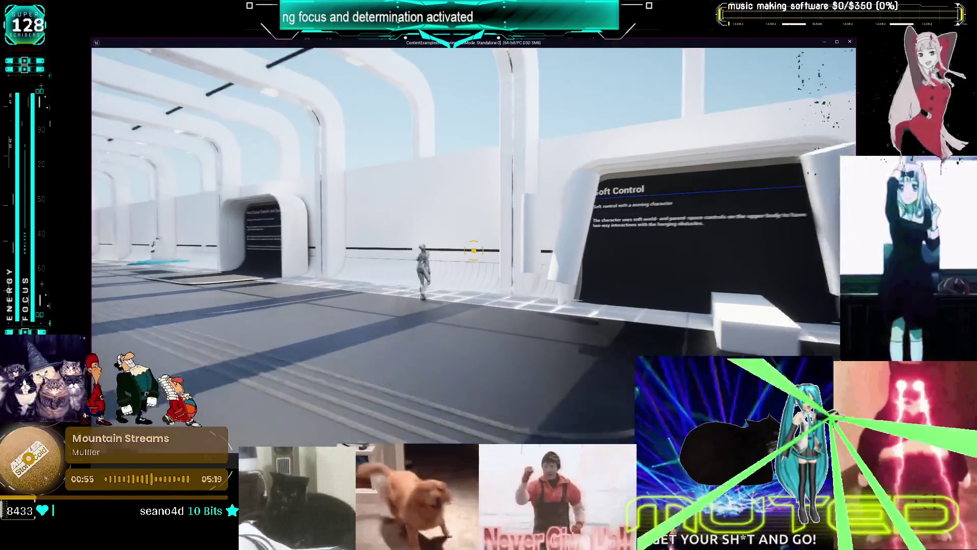
key("w")
key("s")
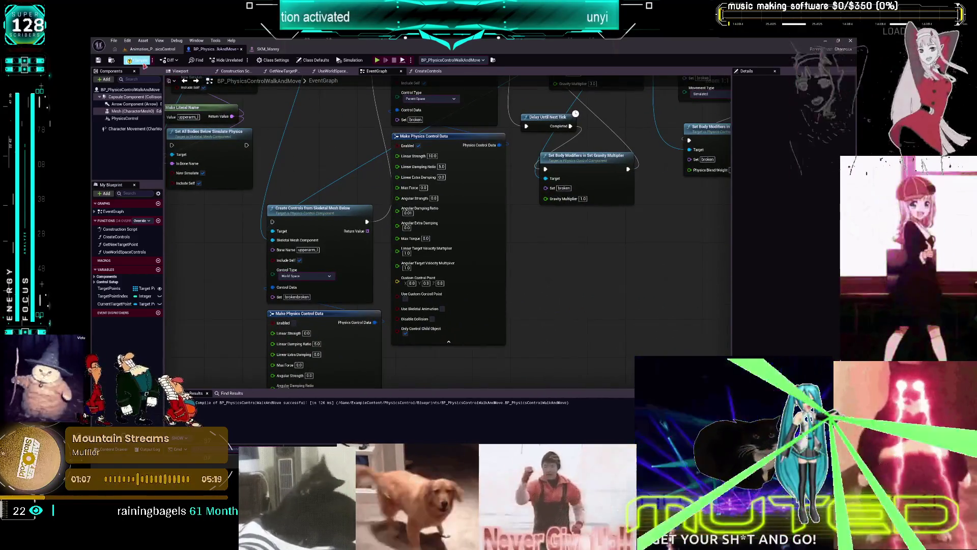
Launch another standalone play-test of the level.
left_click(379, 61)
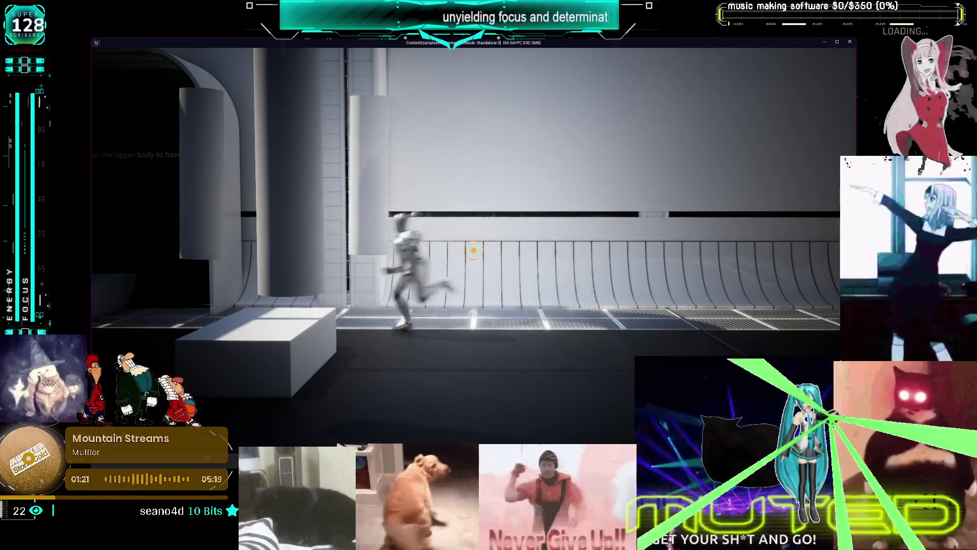
Leave the play-test and return to the walk-and-move blueprint's event graph.
key("alt+Tab")
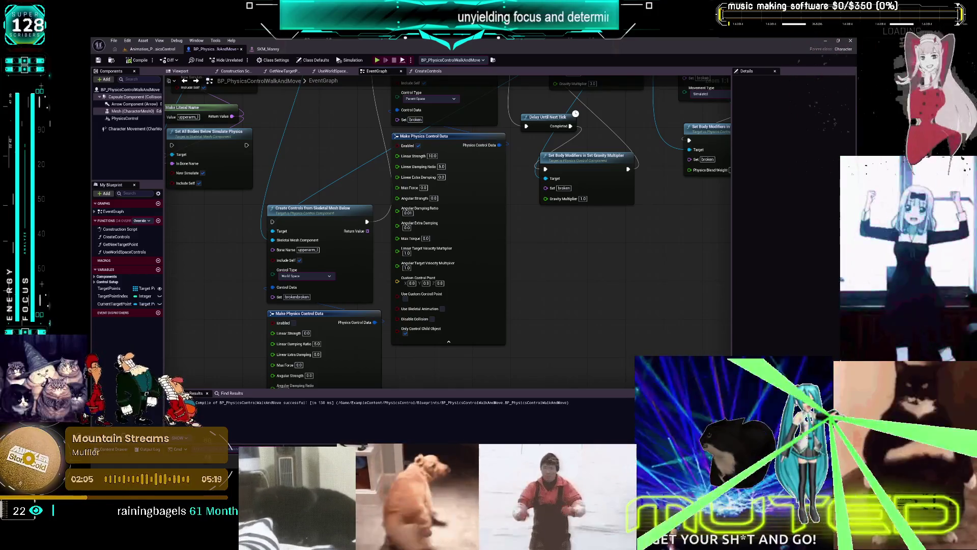
Set the world-space controls' bone name and the lower gravity multiplier node's set to pelvis.
left_click(307, 250)
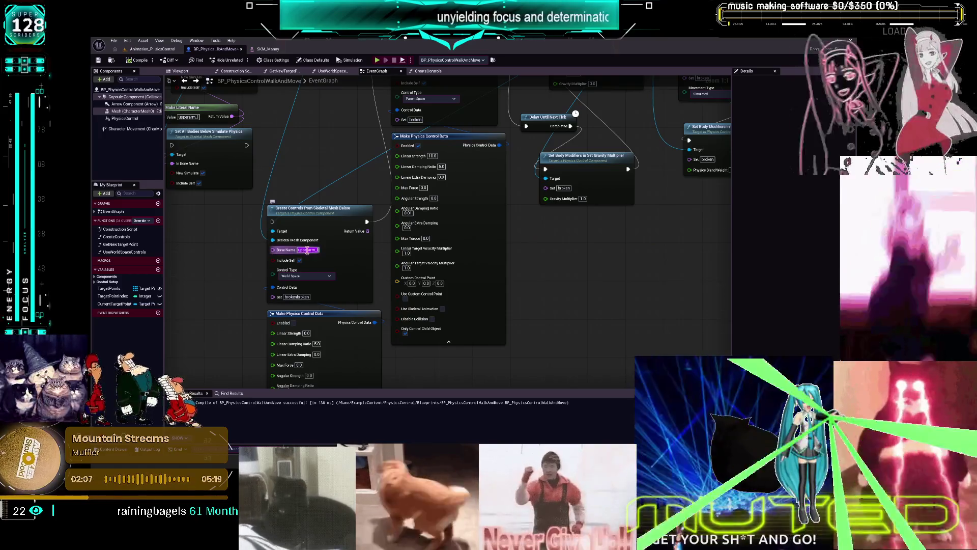
type("pelvis")
key("Return")
left_click(562, 188)
type("pelvis")
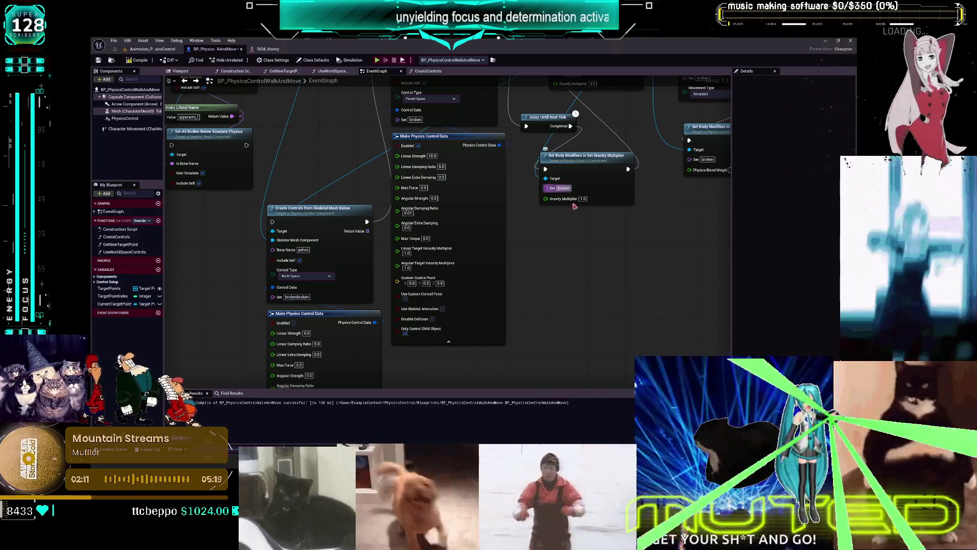
key("Return")
Change the top gravity multiplier and blend weight nodes' sets to pelvis.
scroll(578, 243, "up", 5)
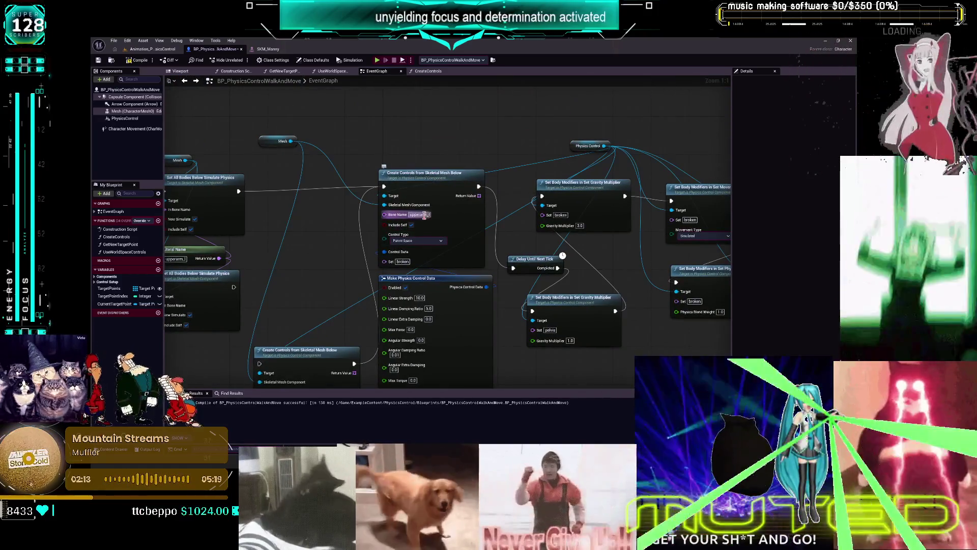
left_click_drag(497, 134, 599, 126)
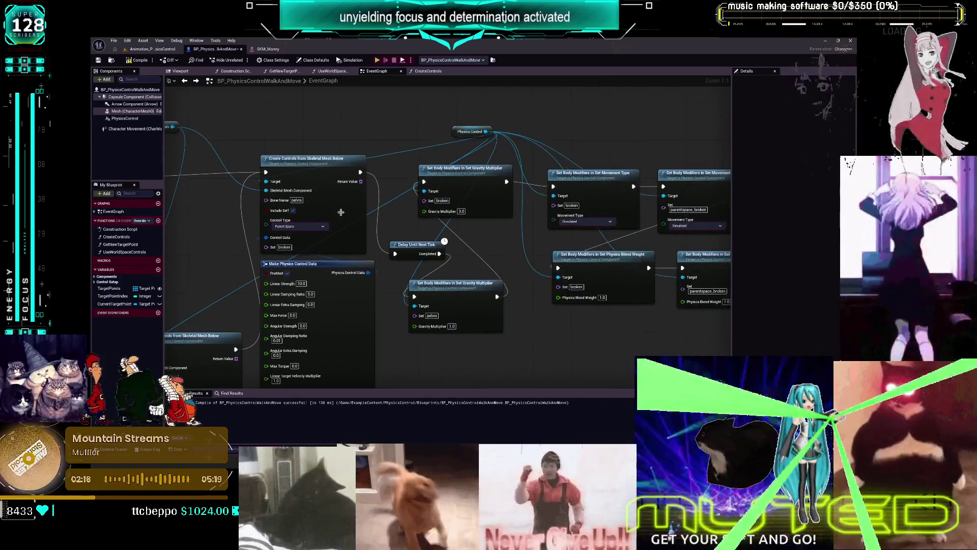
left_click_drag(561, 217, 341, 212)
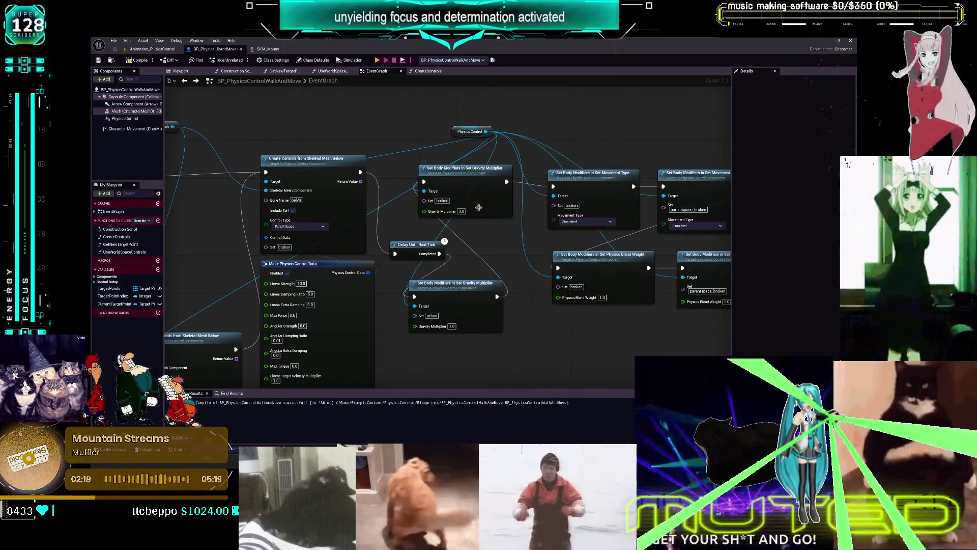
left_click(442, 201)
type("pelvis")
key("Return")
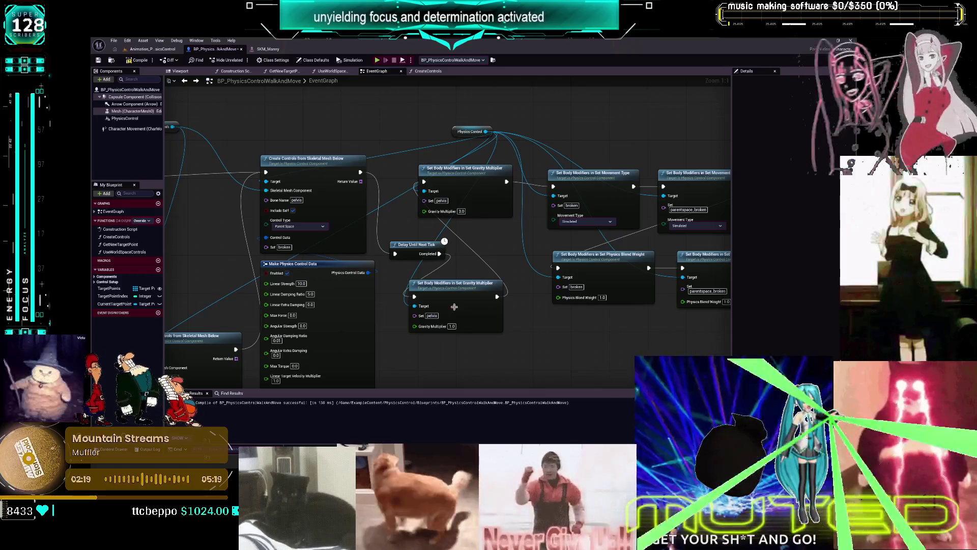
left_click(576, 286)
type("pelvis")
key("Return")
Set both movement type nodes and the right blend weight node's sets to pelvis.
left_click(571, 205)
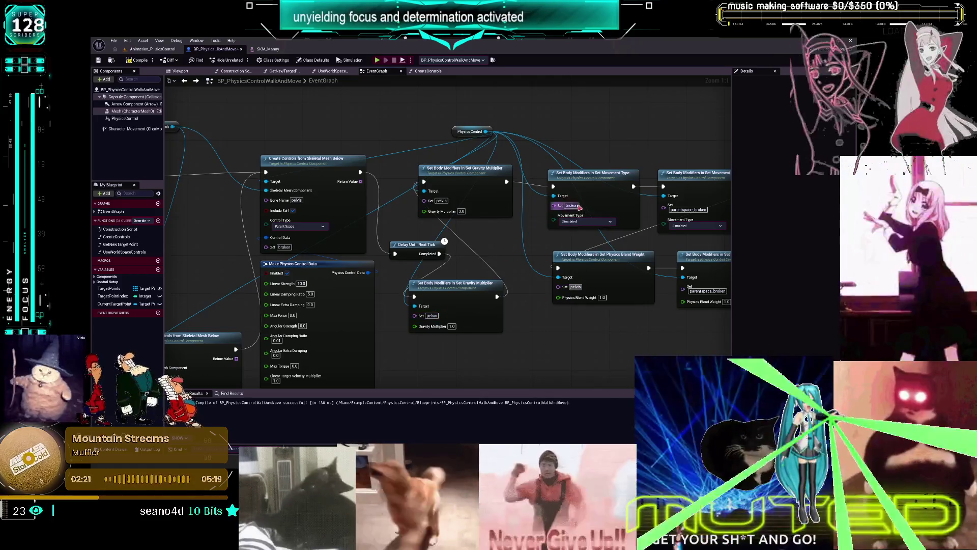
type("pelvis")
key("Return")
left_click(689, 209)
type("pelvis")
key("Return")
left_click(707, 290)
type("pelvis")
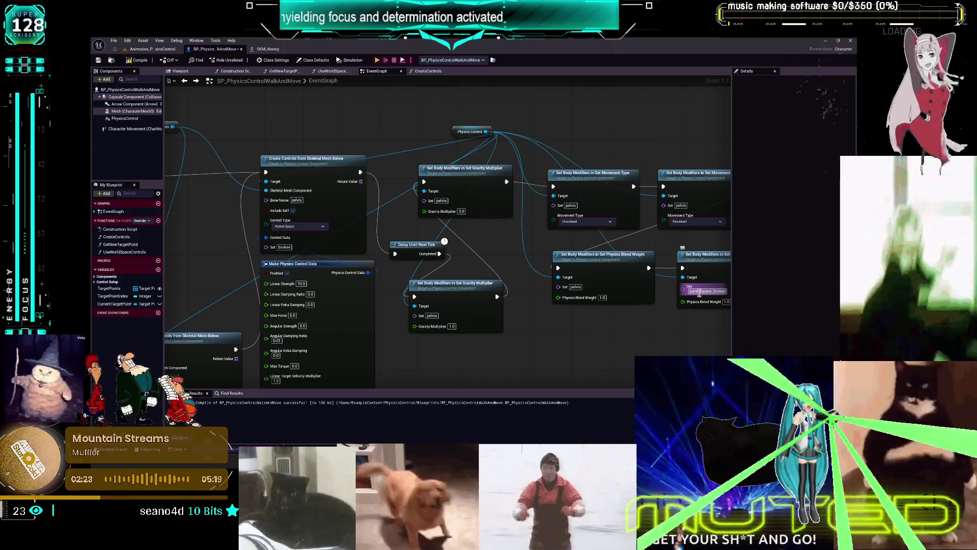
key("Return")
scroll(601, 199, "down", 3)
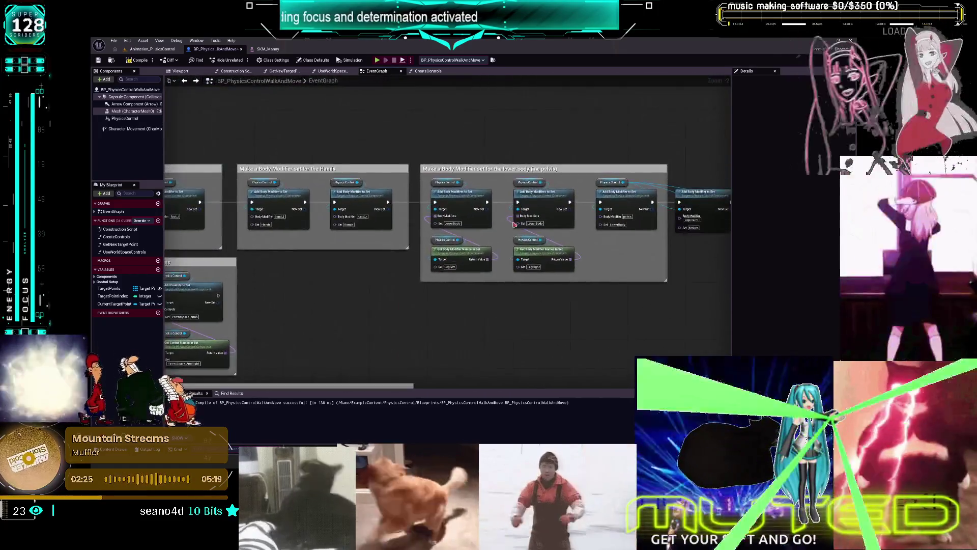
Set the third lower-body node's set and the fourth node's body modifier to pelvis.
scroll(514, 224, "up", 2)
left_click(436, 208)
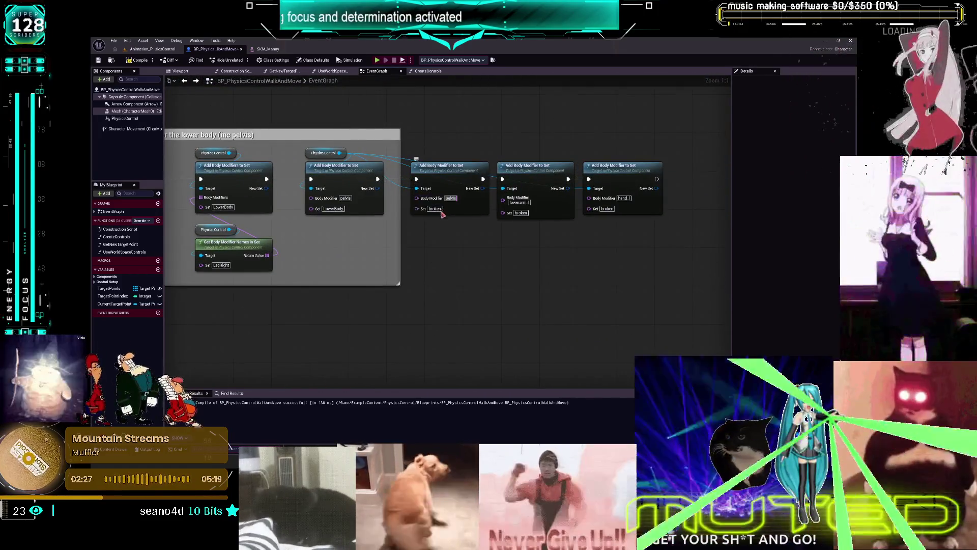
type("pelvis")
key("Return")
left_click(519, 201)
type("pelvis")
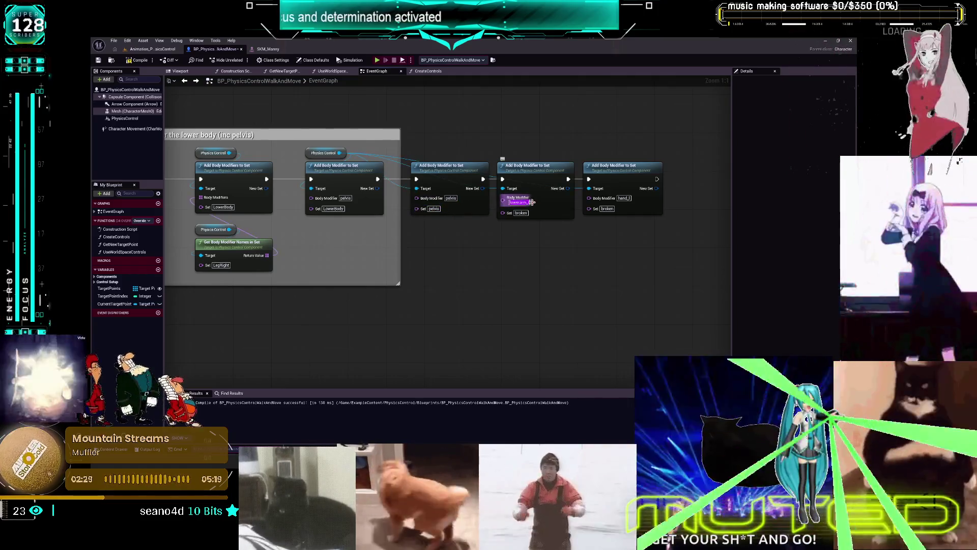
key("Return")
Finish editing the fourth node's set field and recompile the blueprint.
left_click(521, 208)
left_click(568, 230)
left_click(483, 180, "alt")
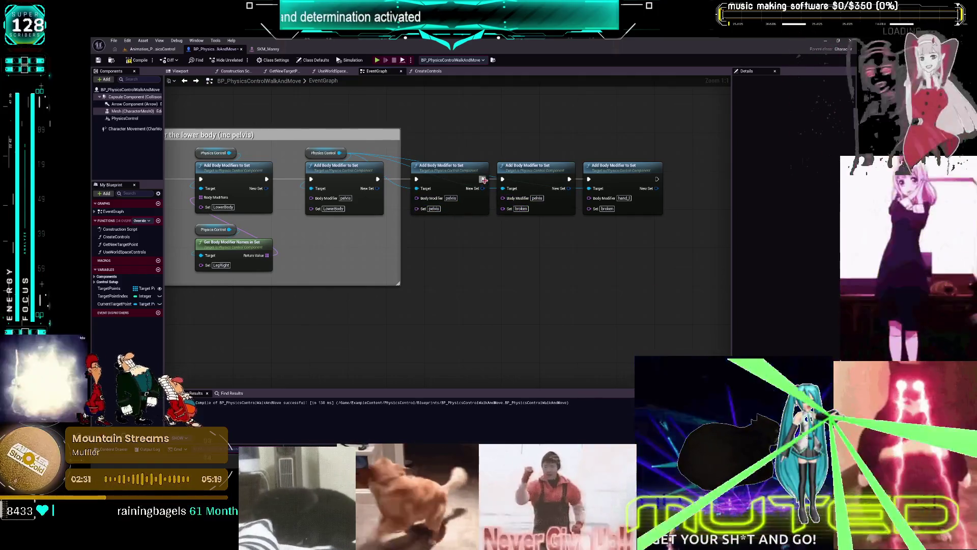
left_click(138, 60)
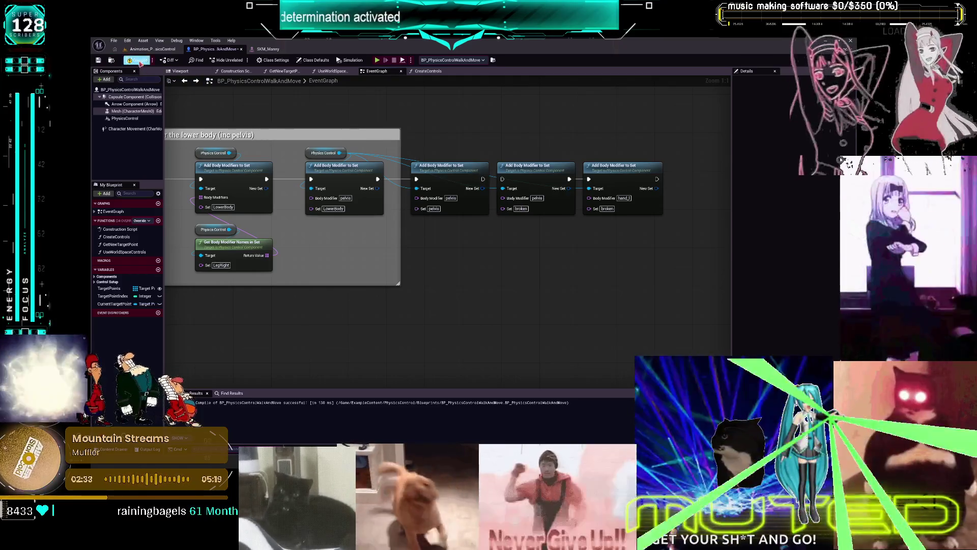